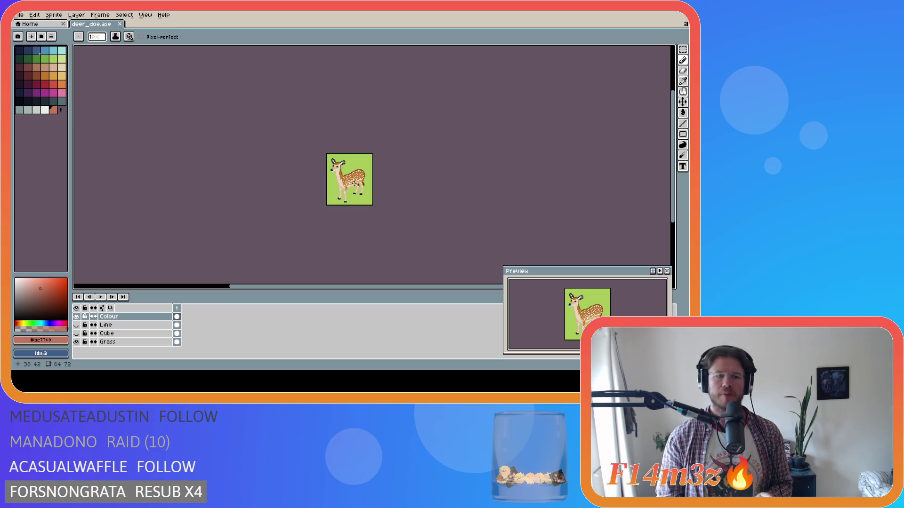
# Try a rectangular selection and a rectangle outline around the deer, then clear both.
pyautogui.press('m')
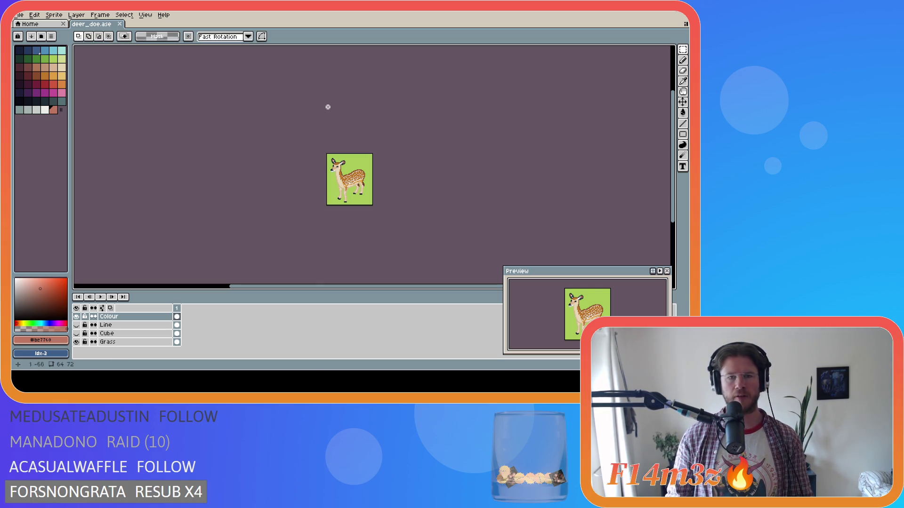
pyautogui.scroll(2, 328, 173)
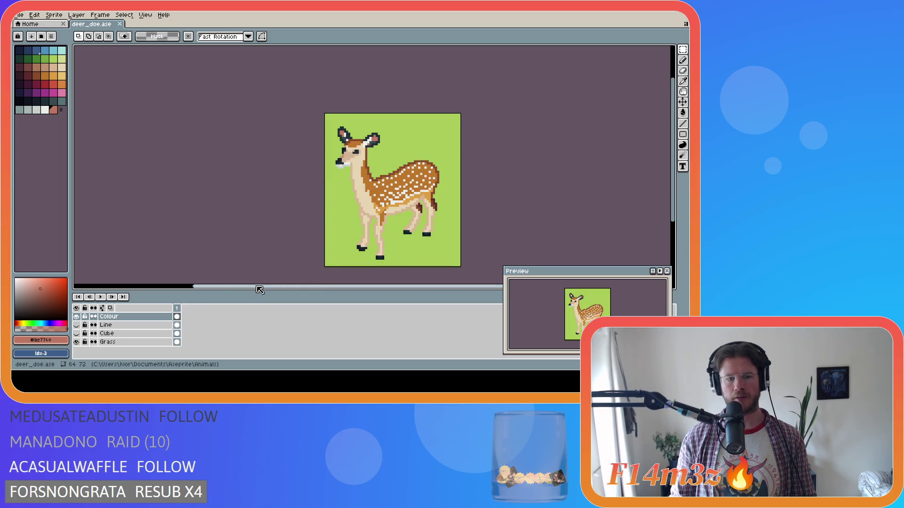
pyautogui.moveTo(259, 289); pyautogui.dragTo(313, 286)
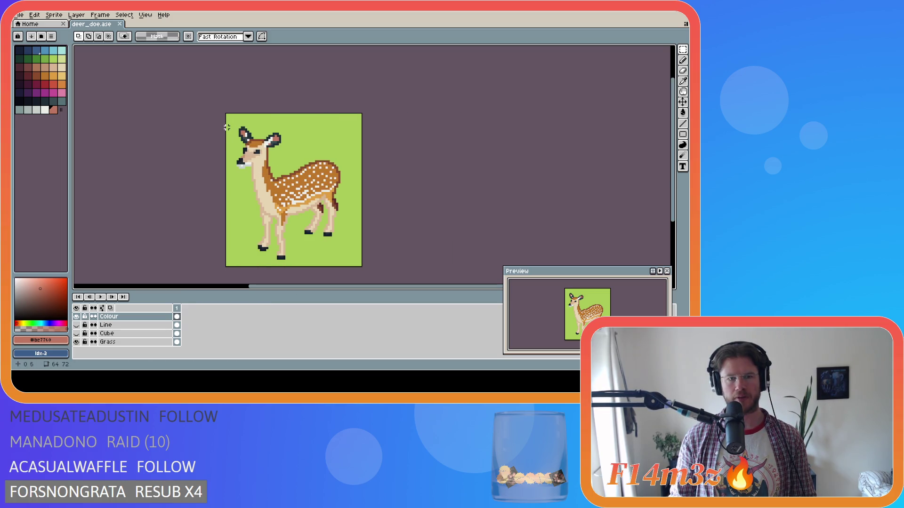
pyautogui.moveTo(227, 127)
pyautogui.mouseDown()
pyautogui.moveTo(339, 220)
pyautogui.moveTo(361, 259)
pyautogui.mouseUp()
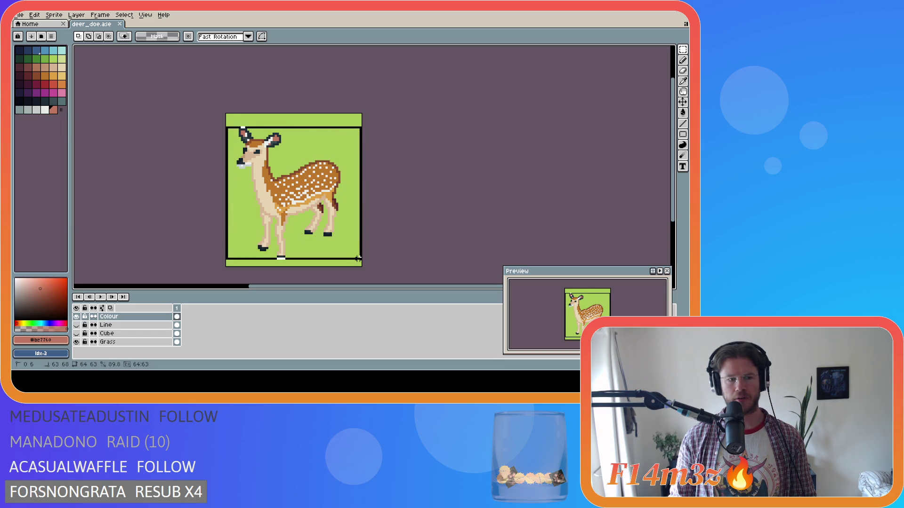
pyautogui.moveTo(359, 258); pyautogui.dragTo(359, 261)
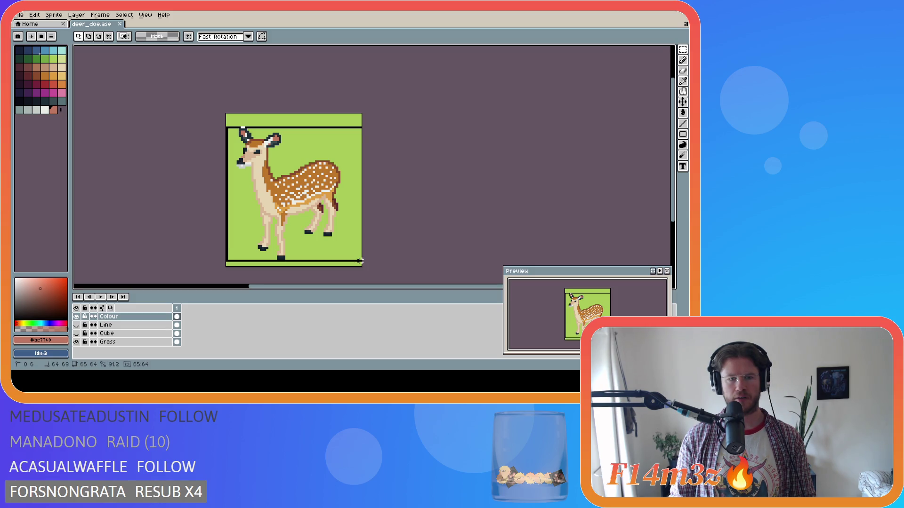
pyautogui.moveTo(360, 261); pyautogui.dragTo(365, 263)
pyautogui.hotkey('ctrl', 'd')
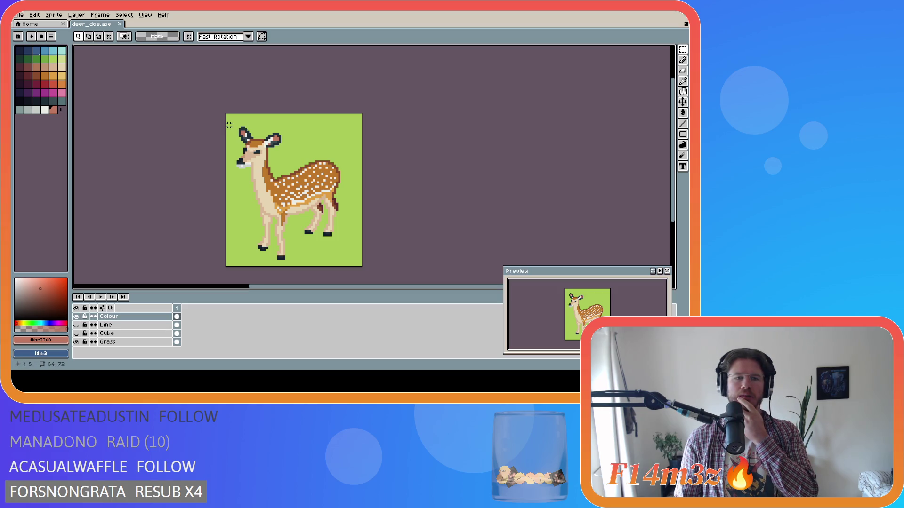
pyautogui.moveTo(229, 125)
pyautogui.mouseDown()
pyautogui.moveTo(323, 195)
pyautogui.moveTo(341, 259)
pyautogui.mouseUp()
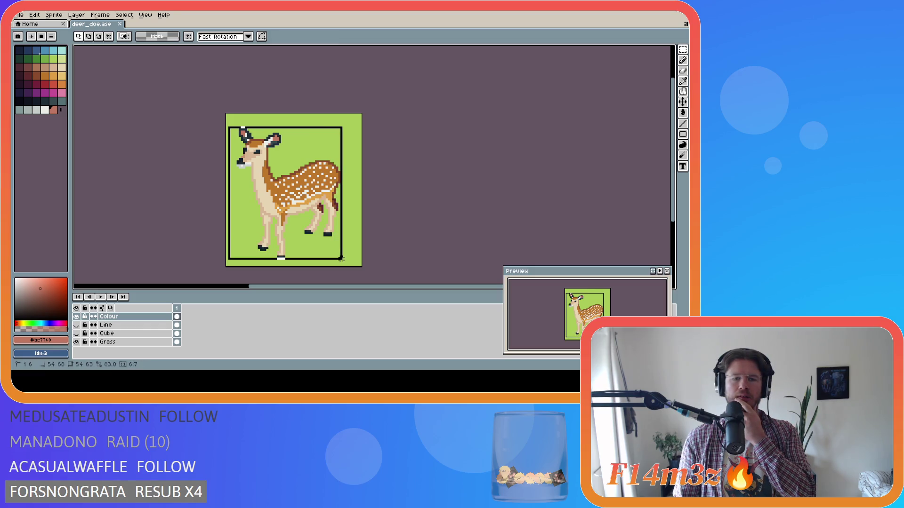
pyautogui.moveTo(341, 258); pyautogui.dragTo(345, 263)
pyautogui.hotkey('ctrl', 'z')
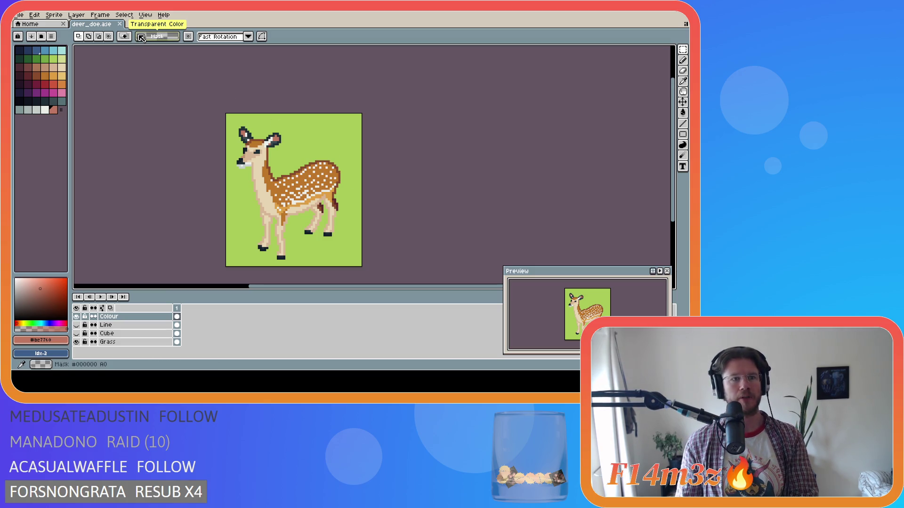
# Resize the sprite to height 80, then undo that resize.
pyautogui.click(54, 15)
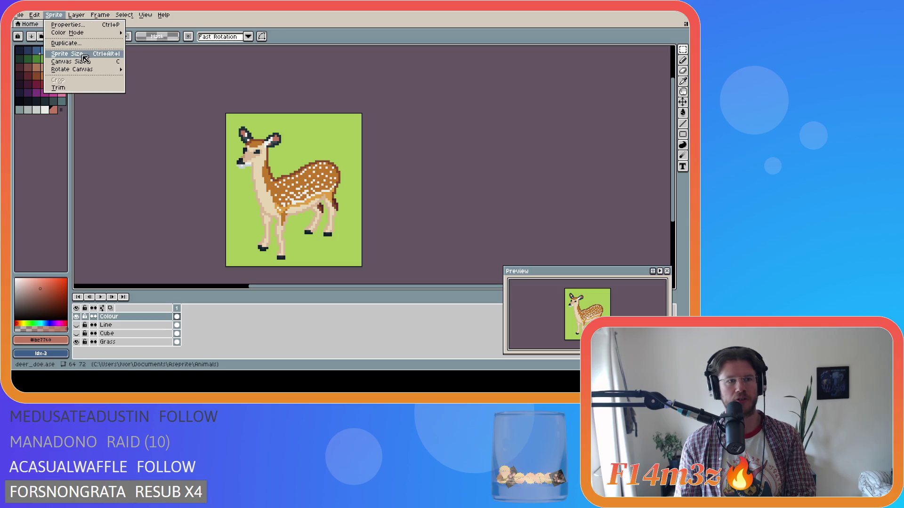
pyautogui.click(86, 55)
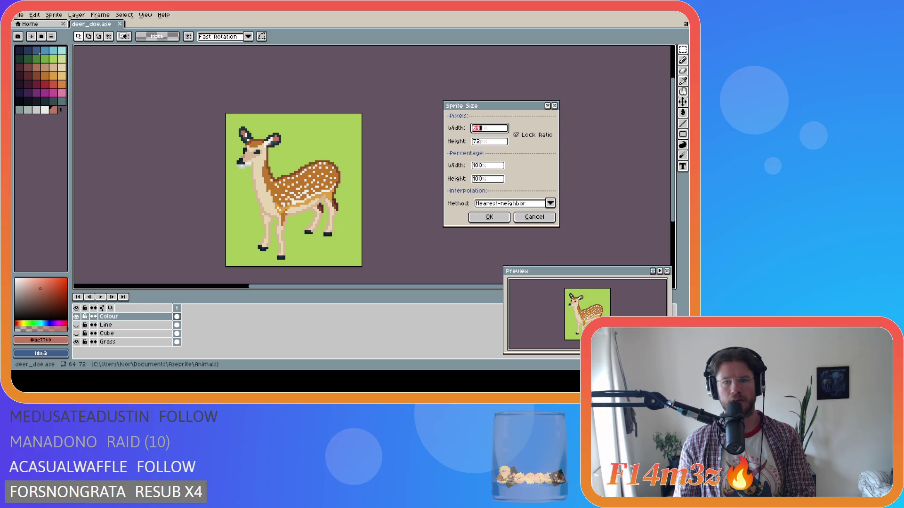
pyautogui.click(479, 142)
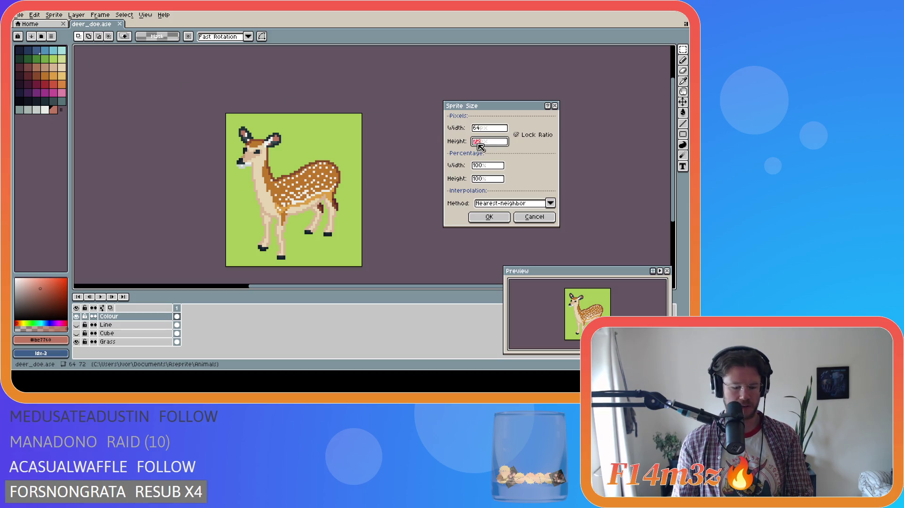
pyautogui.write('80')
pyautogui.click(488, 217)
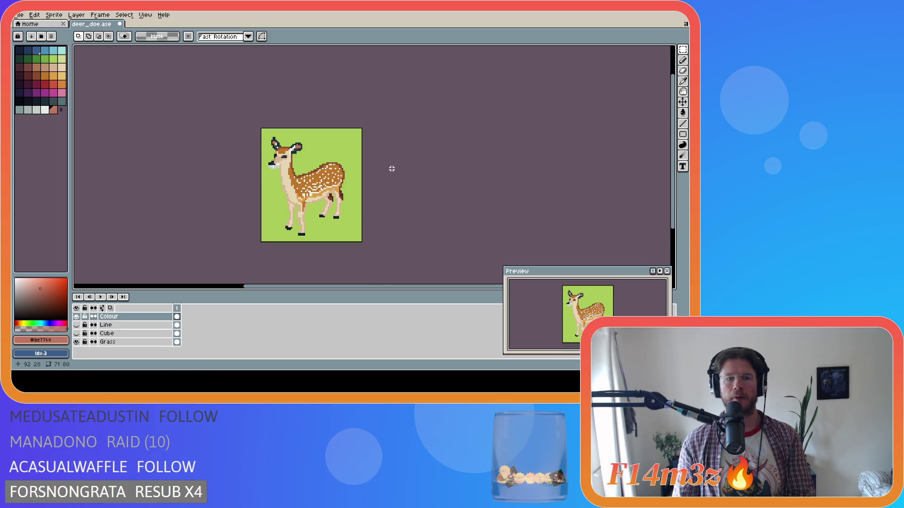
pyautogui.hotkey('ctrl', 'z')
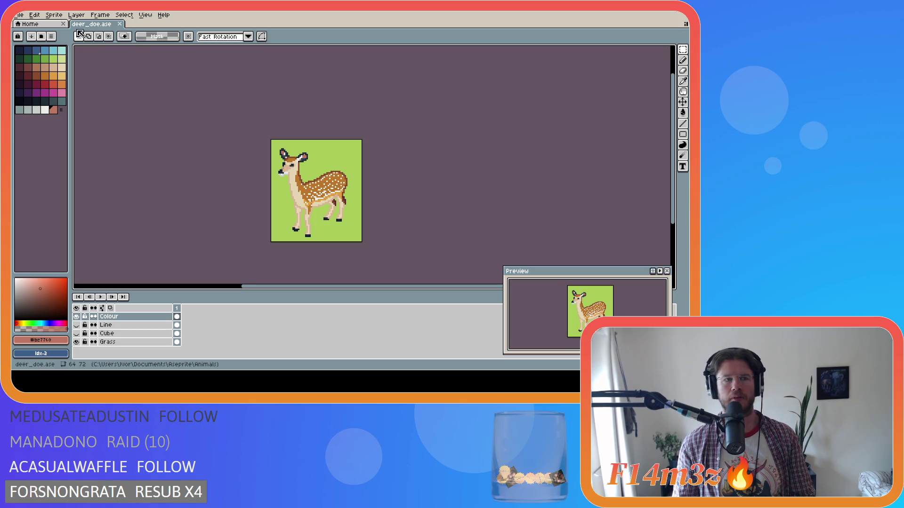
# Extend the canvas to 64×80 with a bottom-center anchor so it grows upward.
pyautogui.click(54, 14)
pyautogui.click(59, 59)
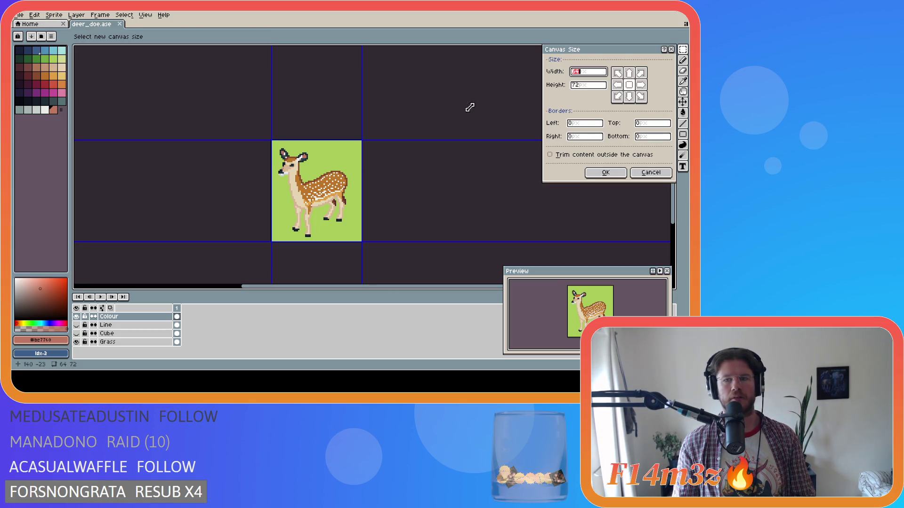
pyautogui.click(578, 87)
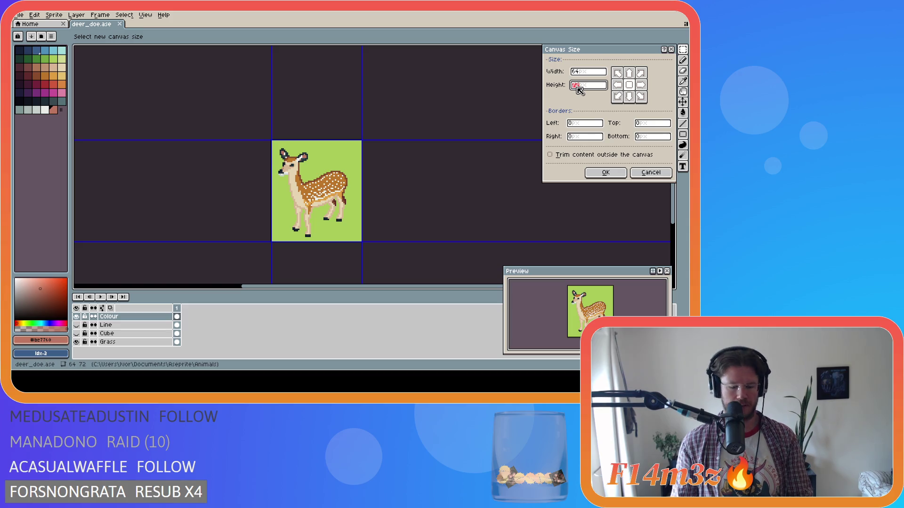
pyautogui.write('80')
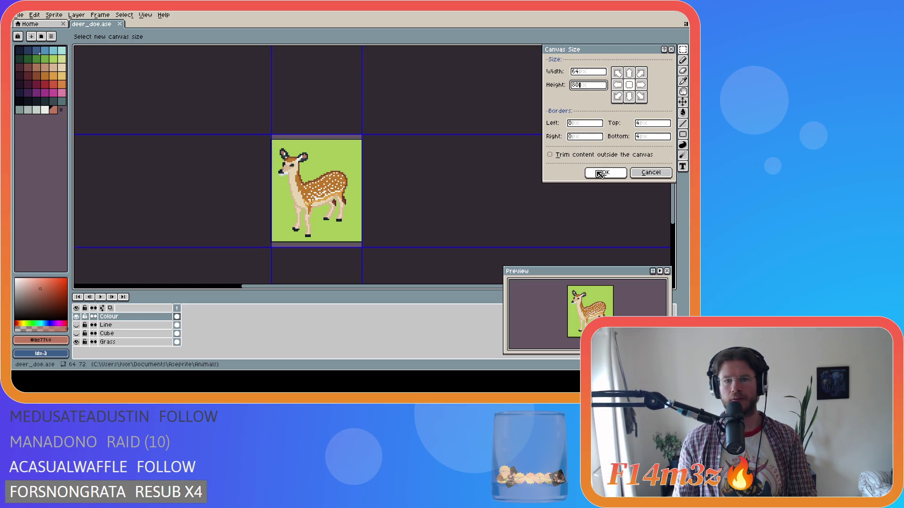
pyautogui.click(631, 98)
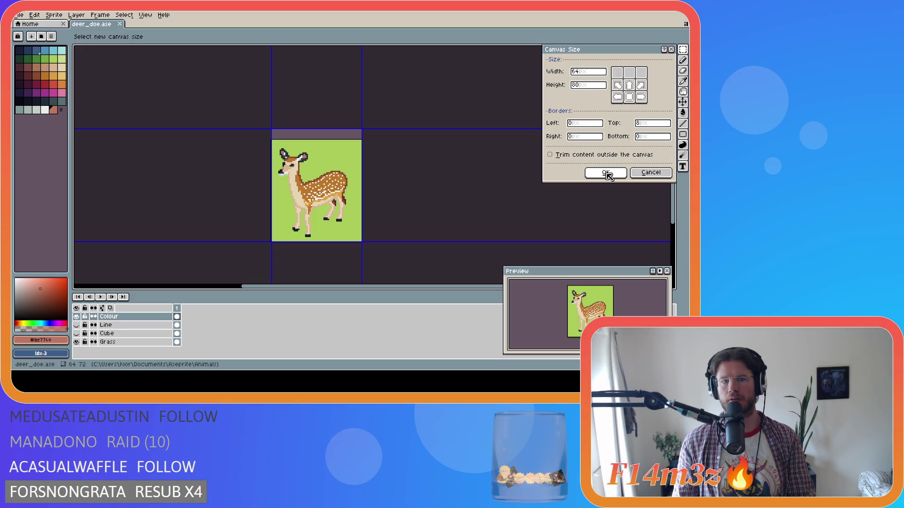
pyautogui.click(606, 173)
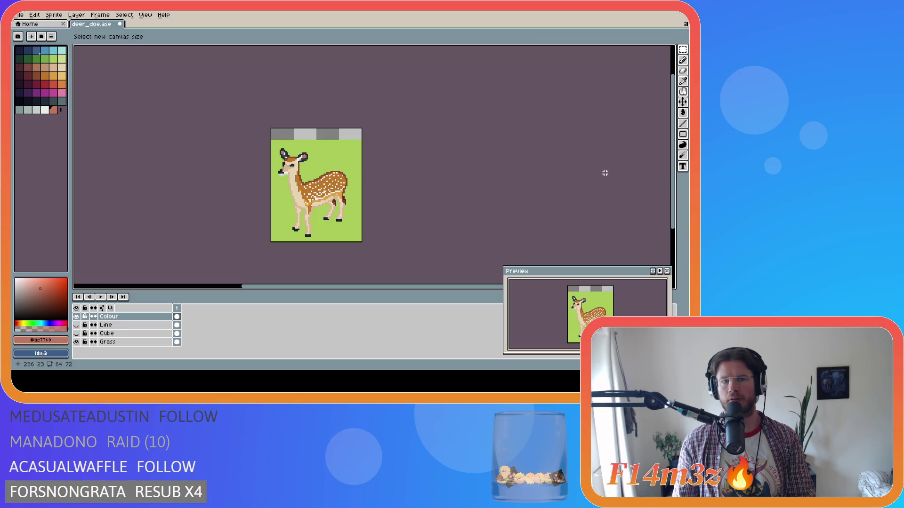
# Paint Bucket the new top strip on the Grass layer with the grass green.
pyautogui.click(132, 343)
pyautogui.keyDown('alt'); pyautogui.click(283, 201); pyautogui.keyUp('alt')
pyautogui.press('g')
pyautogui.click(336, 136)
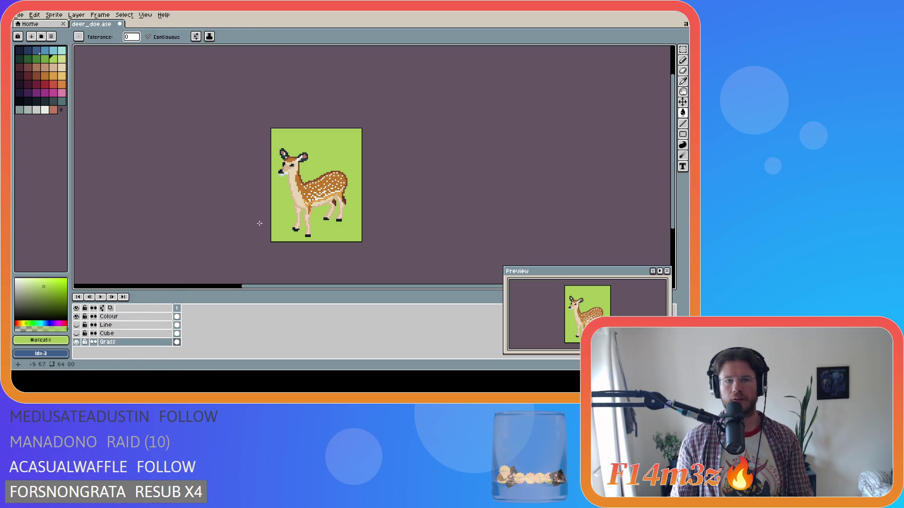
# Hide the Grass layer, save the deer file, and select the Colour layer.
pyautogui.click(76, 342)
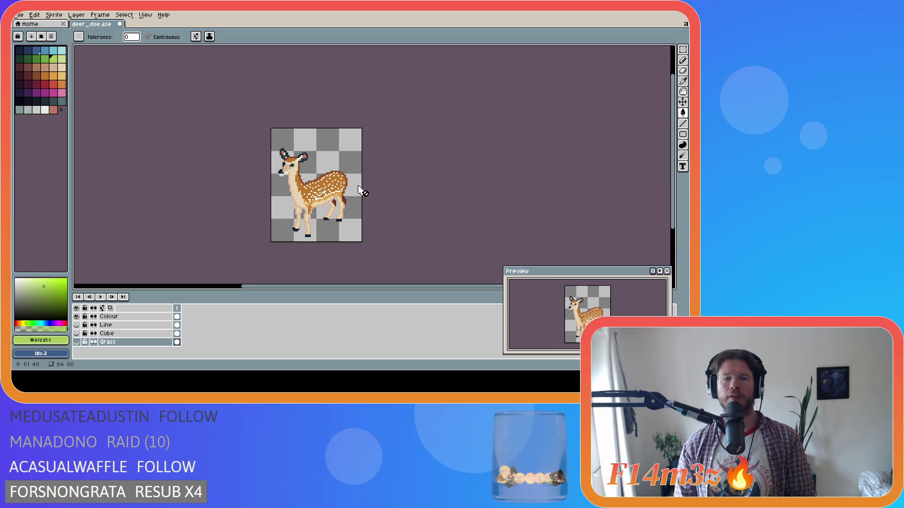
pyautogui.hotkey('ctrl', 's')
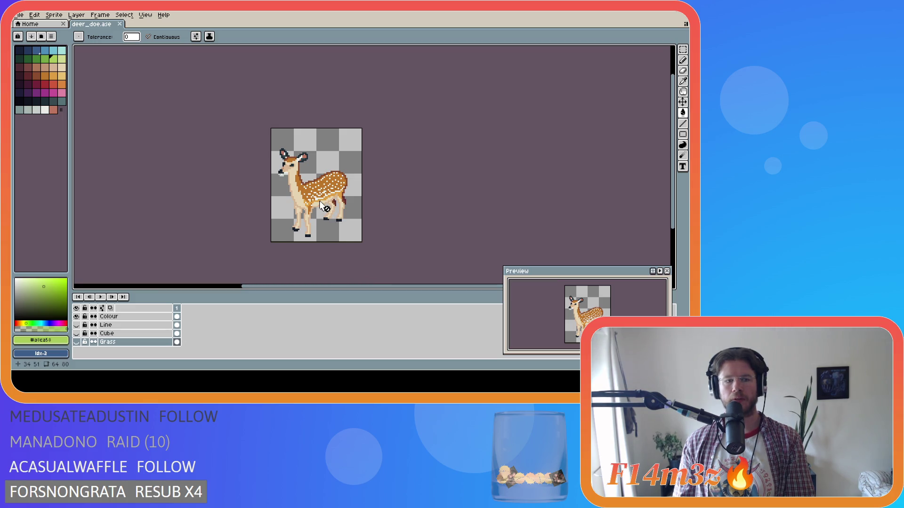
pyautogui.click(113, 316)
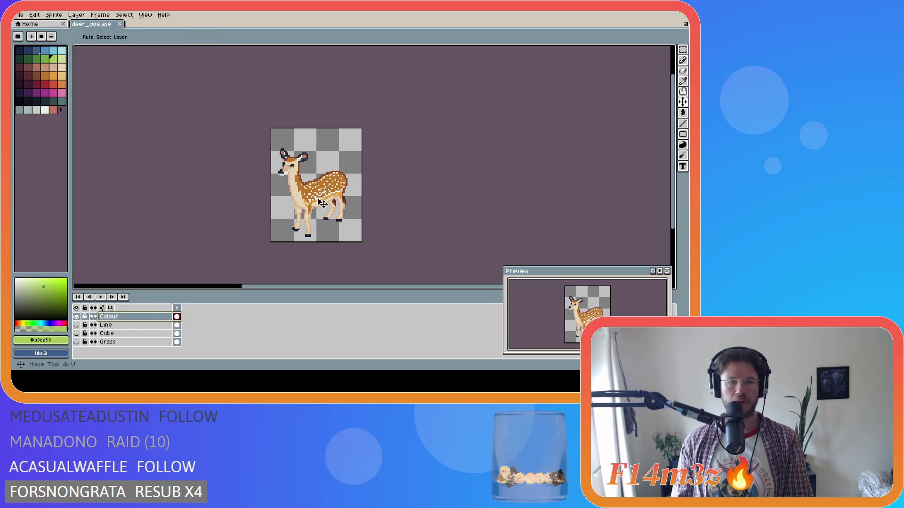
# Nudge the deer colours right, then undo the green fill of the top strip.
pyautogui.press('v')
pyautogui.moveTo(317, 199); pyautogui.dragTo(321, 202)
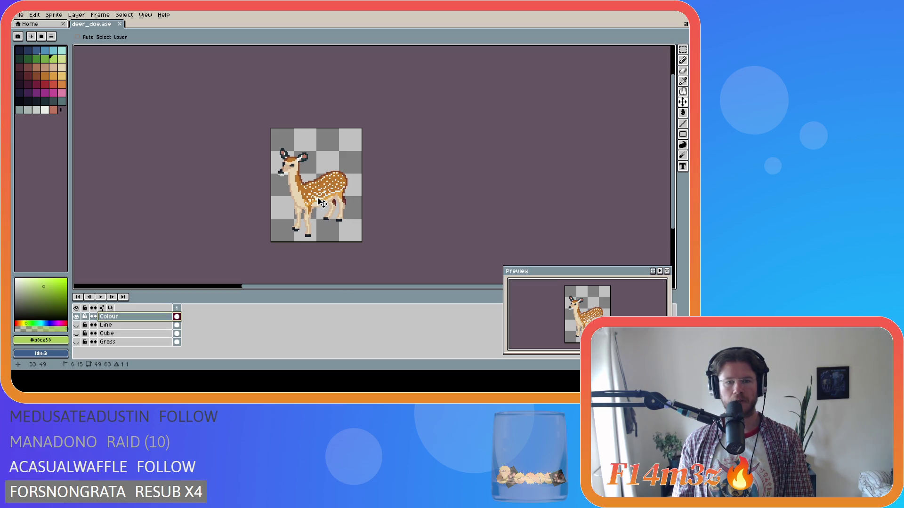
pyautogui.hotkey('alt', 'Down')
pyautogui.hotkey('alt', 'Down')
pyautogui.hotkey('alt', 'Down')
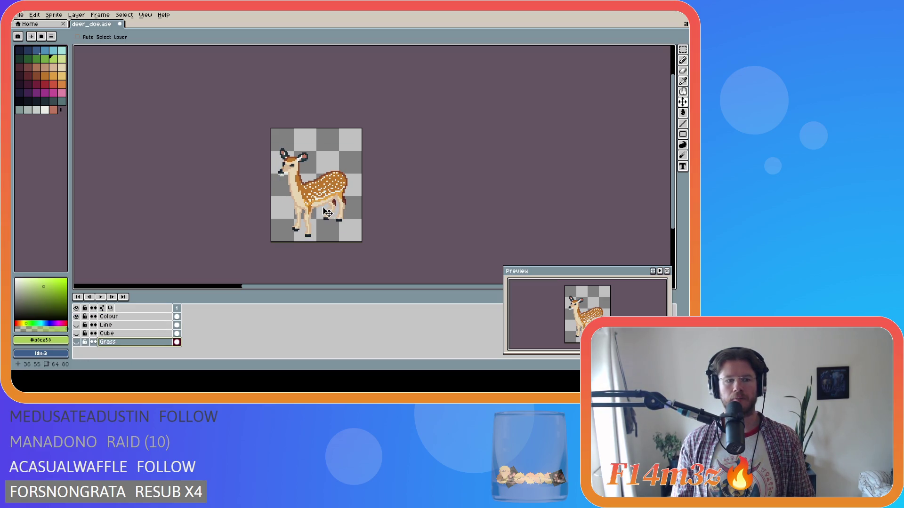
pyautogui.hotkey('ctrl', 'z')
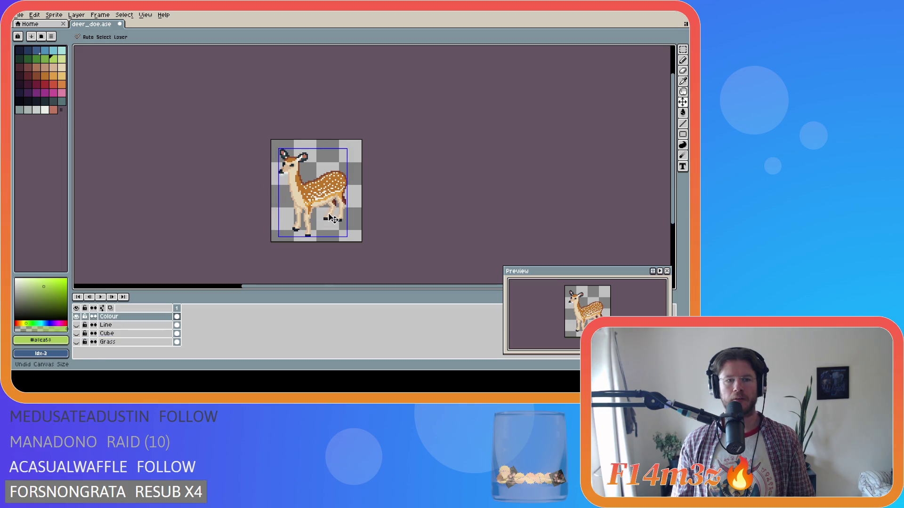
pyautogui.hotkey('ctrl', 'y')
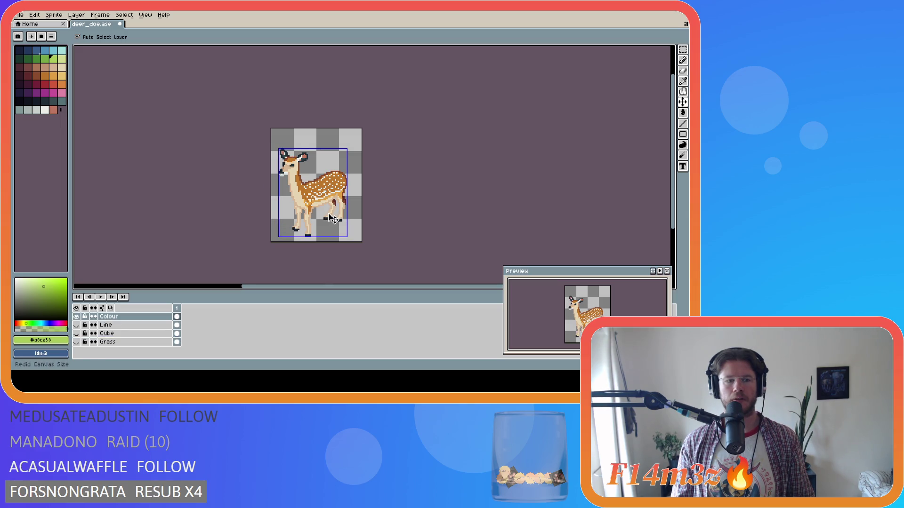
pyautogui.hotkey('ctrl', 'y')
pyautogui.hotkey('ctrl', 'z')
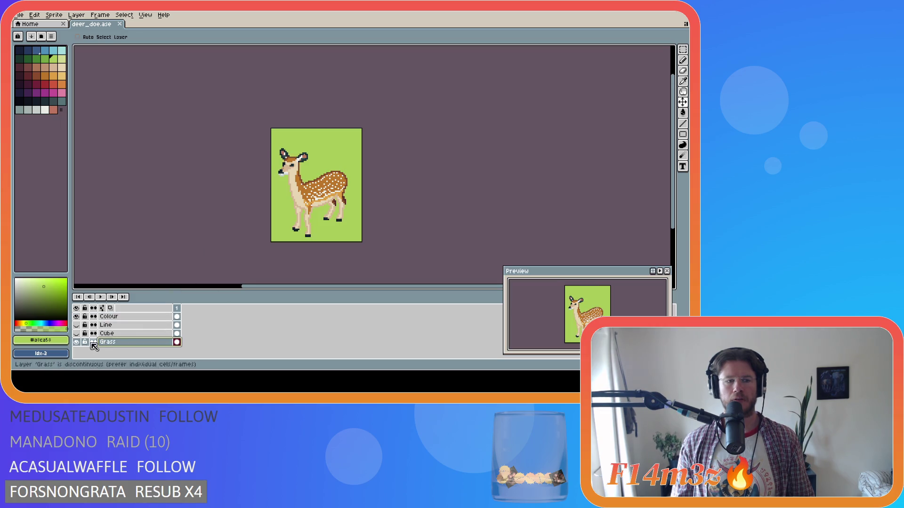
# Hide the Grass background and move the Colour layer one pixel right.
pyautogui.click(76, 342)
pyautogui.click(122, 317)
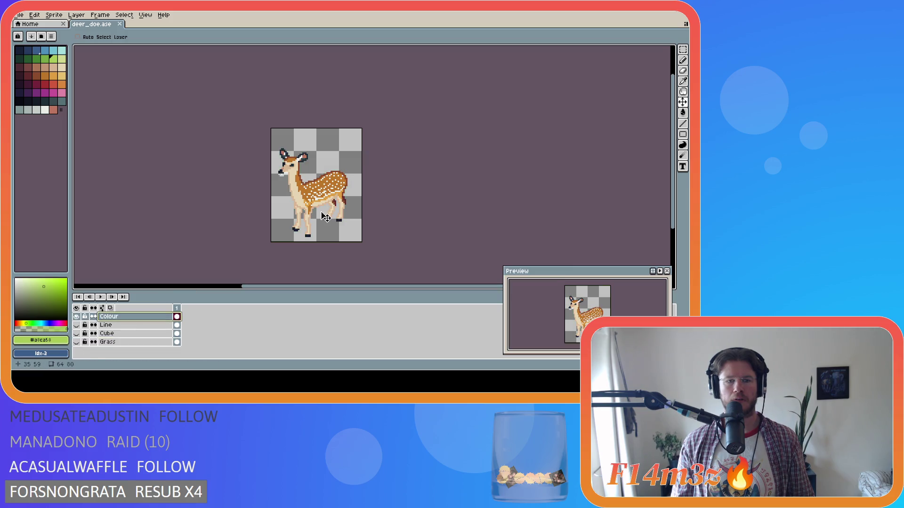
pyautogui.moveTo(326, 206); pyautogui.dragTo(326, 206)
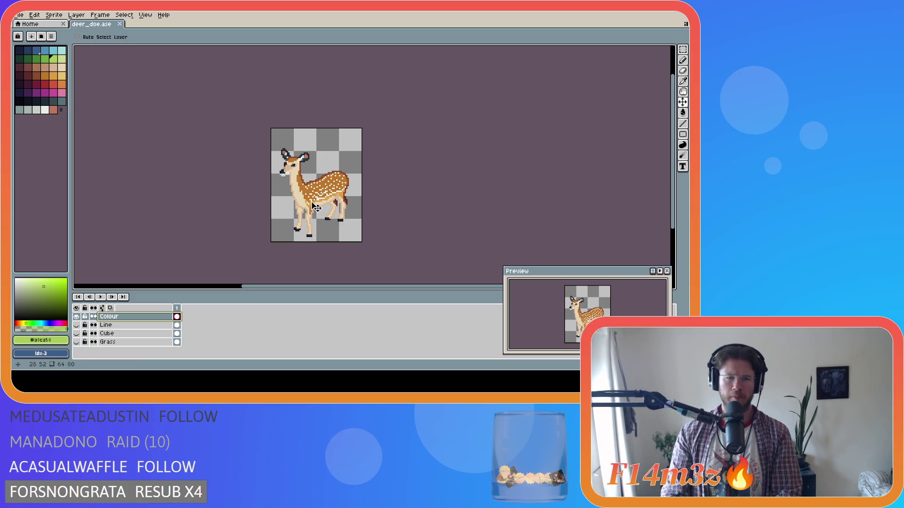
pyautogui.moveTo(308, 203); pyautogui.dragTo(310, 204)
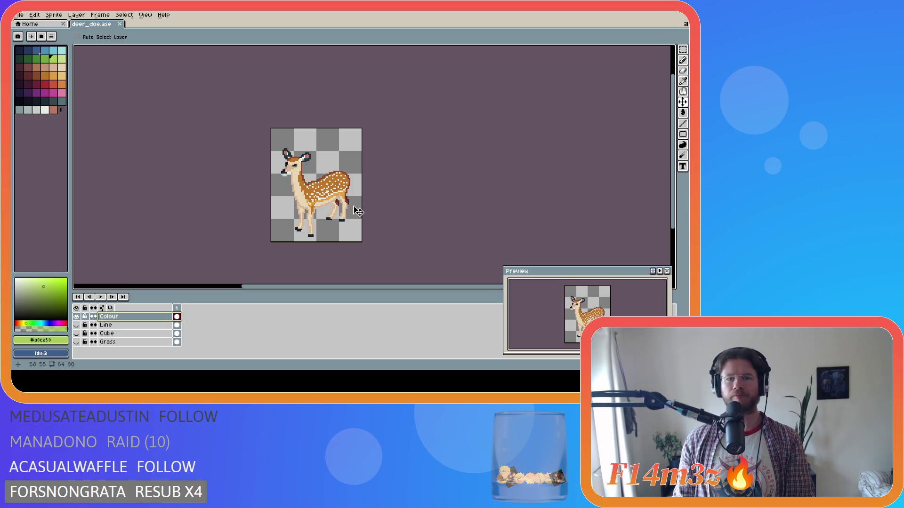
pyautogui.hotkey('ctrl', 'z')
pyautogui.scroll(1, 350, 200)
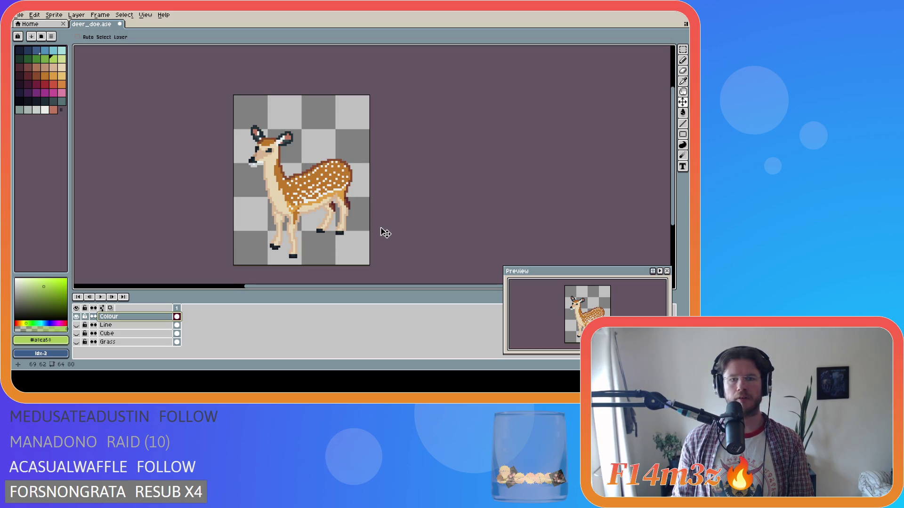
pyautogui.hotkey('ctrl', "'")
pyautogui.hotkey('ctrl', "'")
pyautogui.hotkey('ctrl', "'")
pyautogui.hotkey('ctrl', "'")
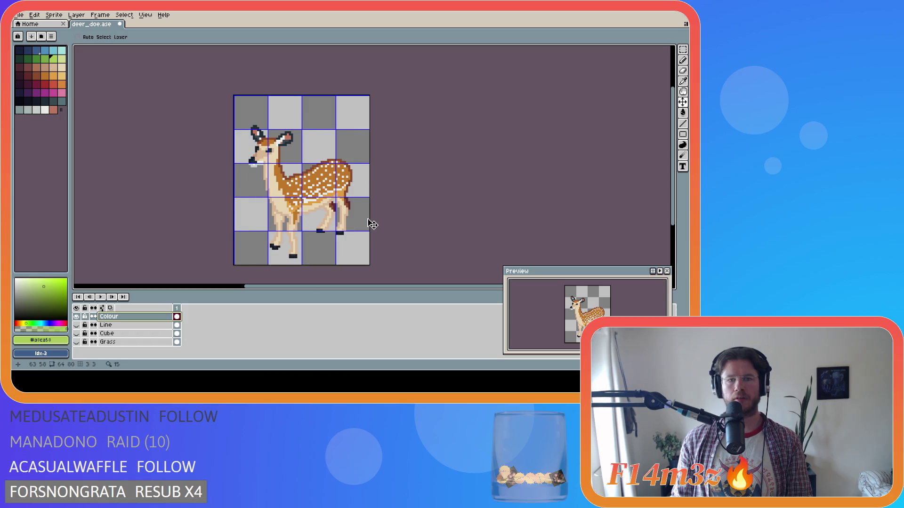
pyautogui.press('m')
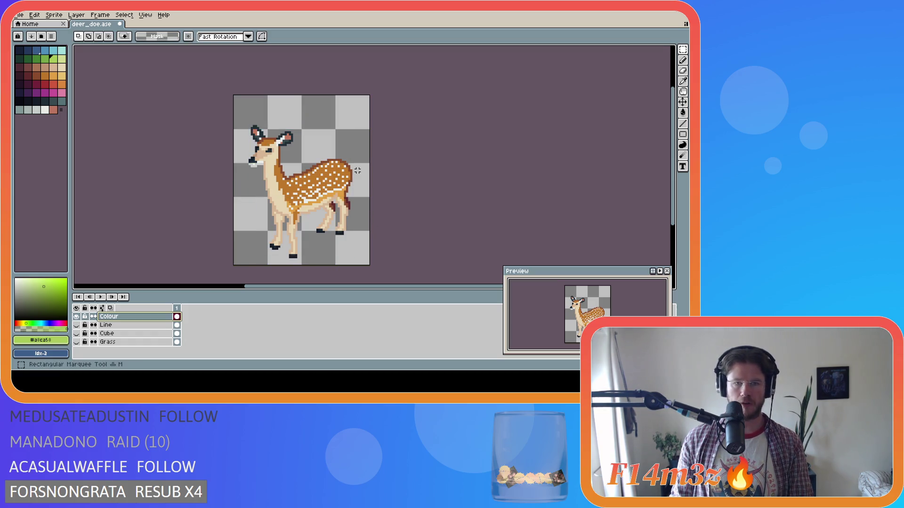
pyautogui.moveTo(353, 174); pyautogui.dragTo(367, 175)
pyautogui.hotkey('ctrl', 'd')
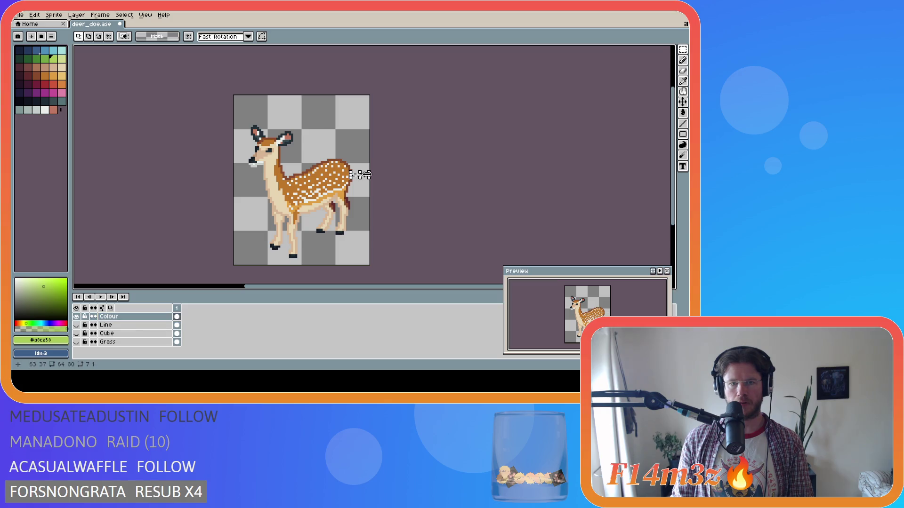
pyautogui.moveTo(246, 162); pyautogui.dragTo(231, 165)
pyautogui.click(223, 219)
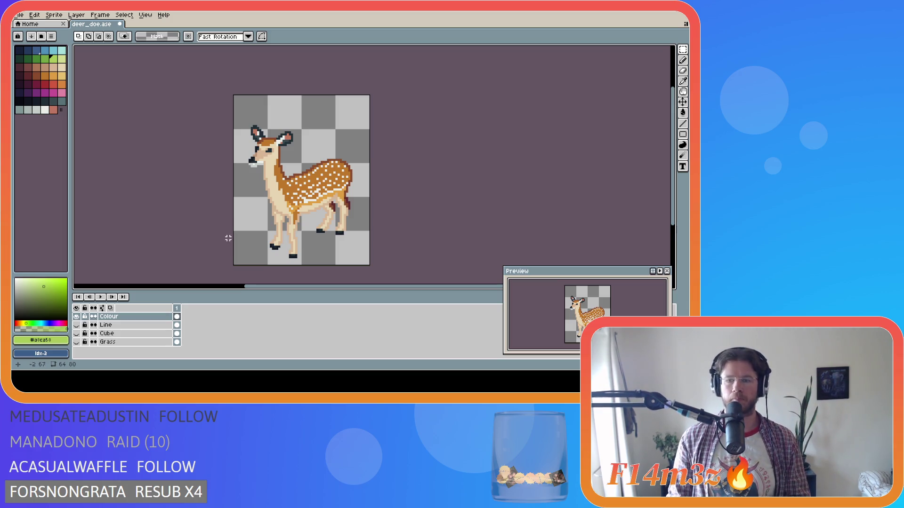
pyautogui.press('v')
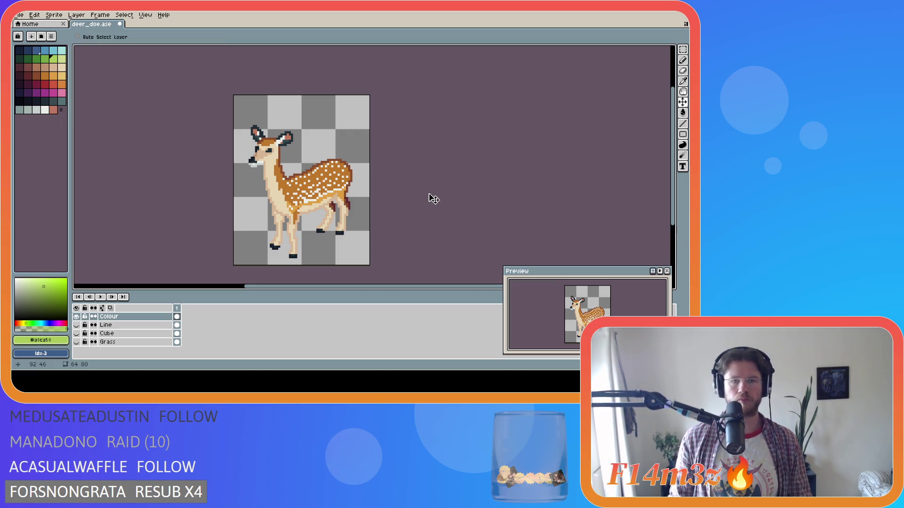
# Shift the deer a pixel or two into place and save deer_doe.ase.
pyautogui.moveTo(318, 202); pyautogui.dragTo(319, 204)
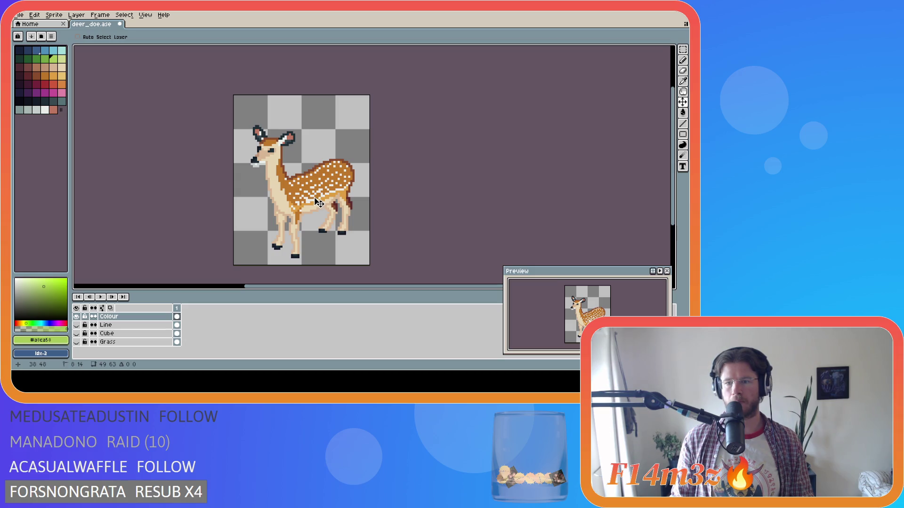
pyautogui.moveTo(319, 203); pyautogui.dragTo(318, 204)
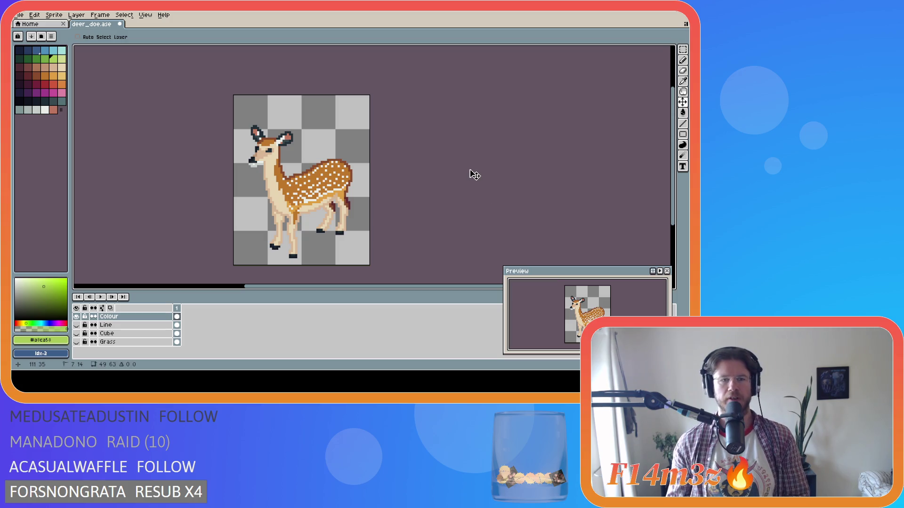
pyautogui.hotkey('ctrl', 's')
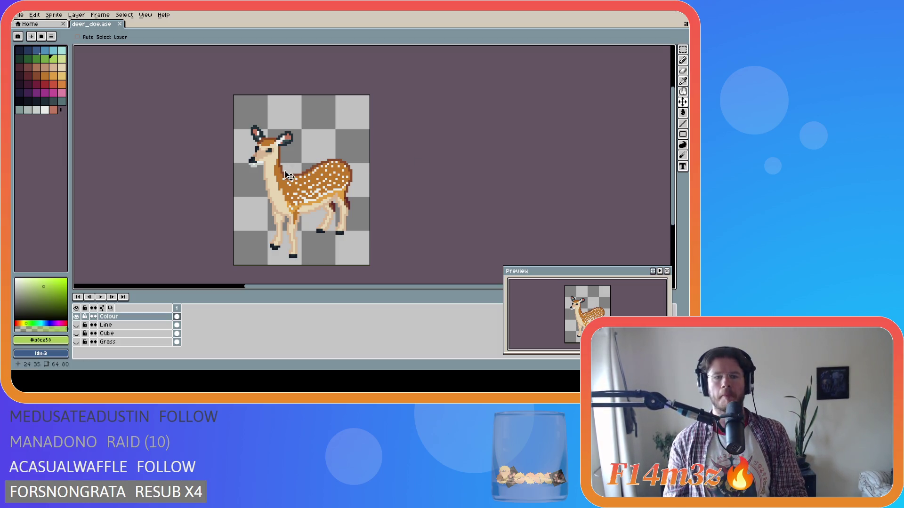
pyautogui.hotkey('ctrl', 's')
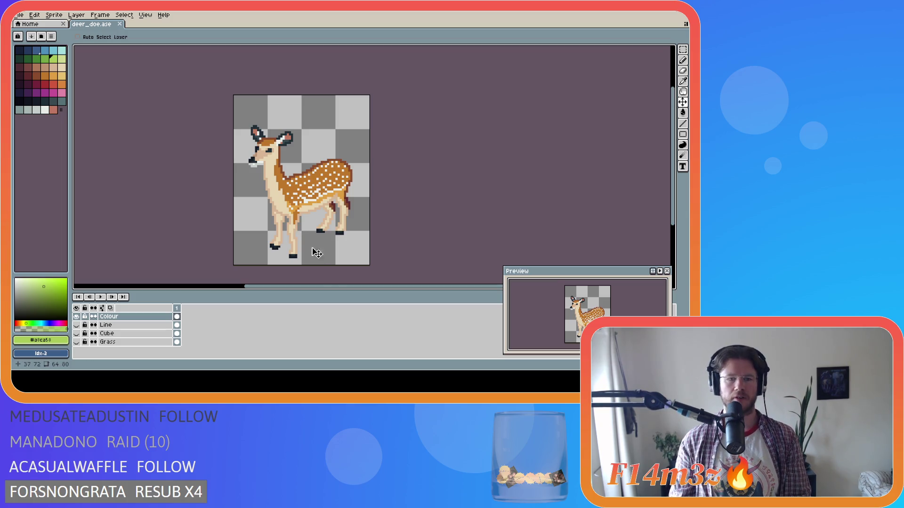
pyautogui.scroll(1, 294, 268)
pyautogui.scroll(1, 298, 261)
pyautogui.scroll(-1, 299, 261)
pyautogui.scroll(-1, 297, 260)
pyautogui.scroll(4, 296, 260)
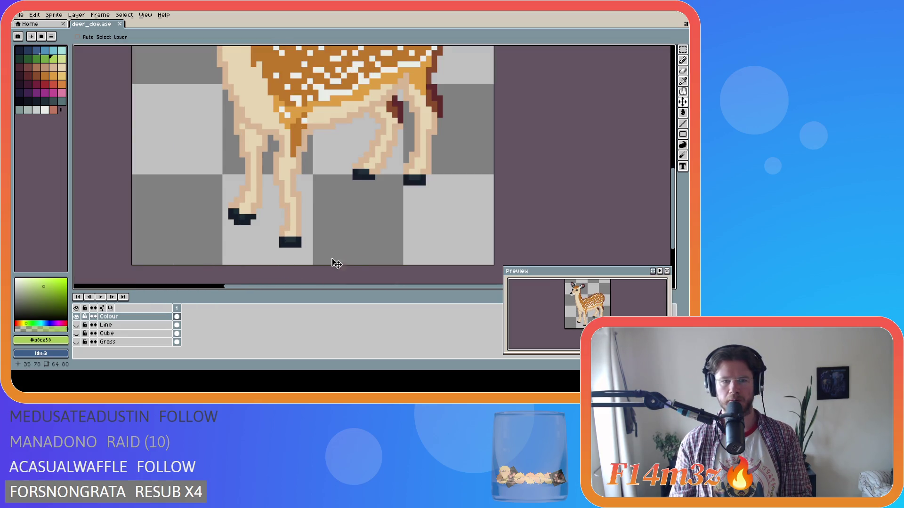
pyautogui.scroll(-2, 359, 266)
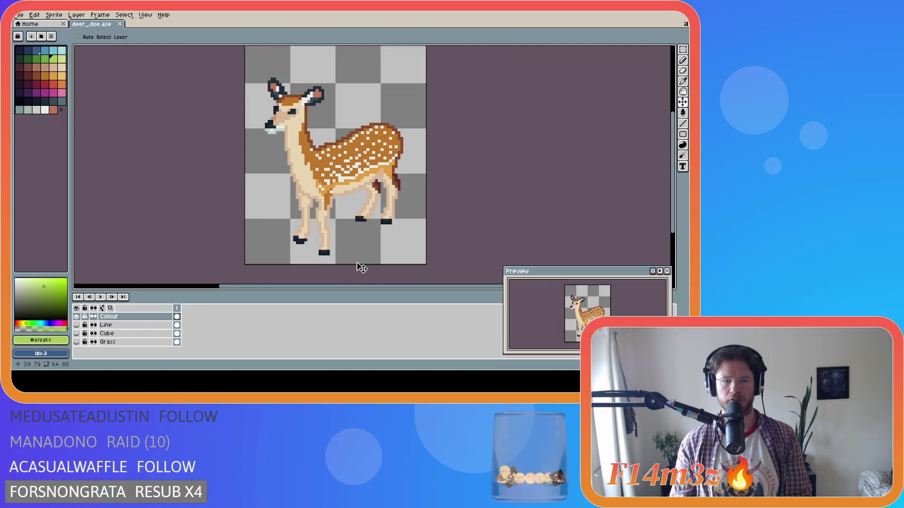
pyautogui.scroll(1, 361, 268)
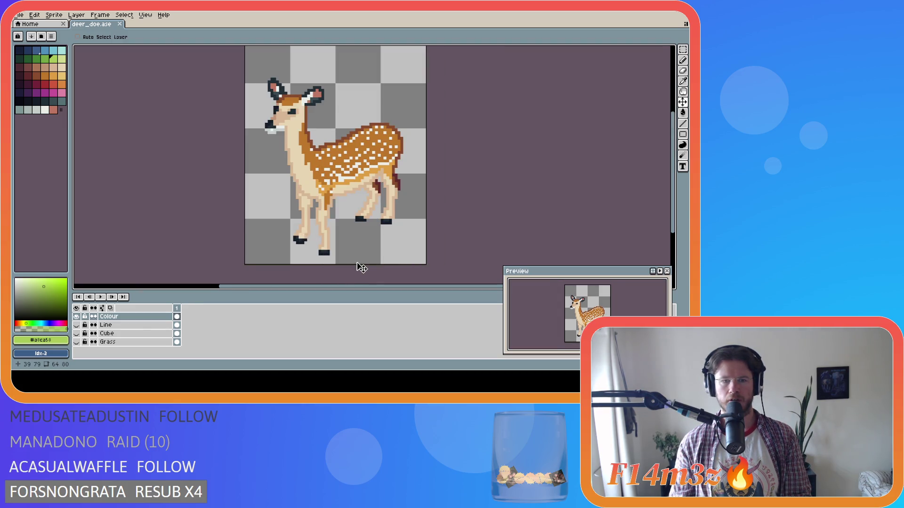
pyautogui.scroll(-1, 361, 268)
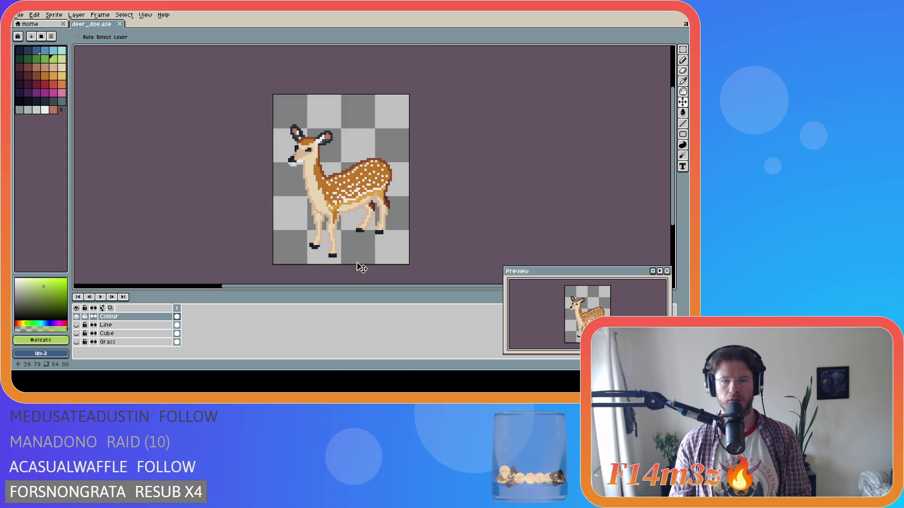
pyautogui.scroll(1, 361, 268)
pyautogui.scroll(-1, 362, 268)
pyautogui.scroll(1, 361, 268)
pyautogui.scroll(-1, 361, 268)
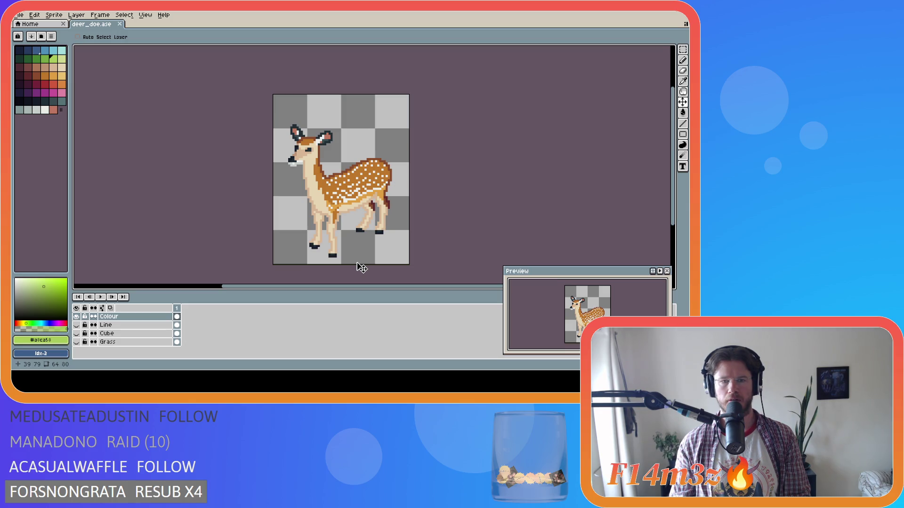
# Save the sprite, enable Auto Select Layer, and open the Colour layer's frame-1 cel menu.
pyautogui.hotkey('ctrl', 's')
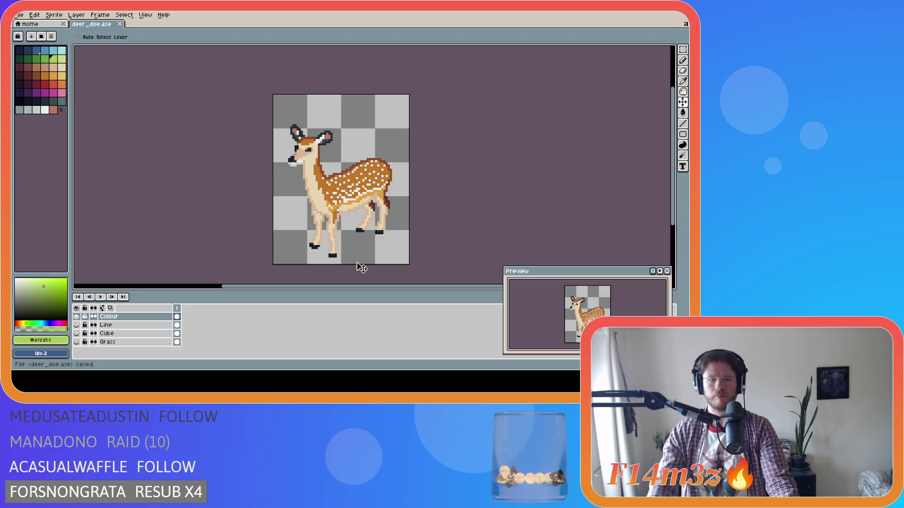
pyautogui.press('ctrl')
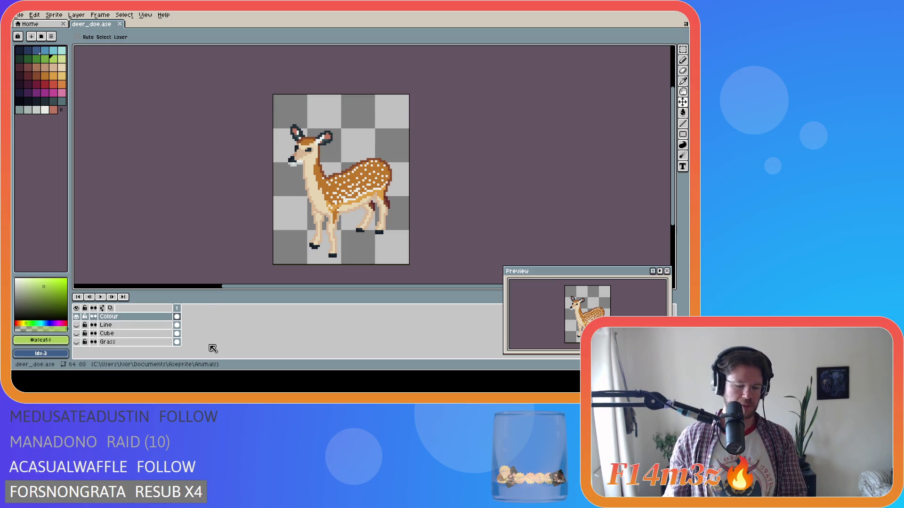
pyautogui.rightClick(181, 320)
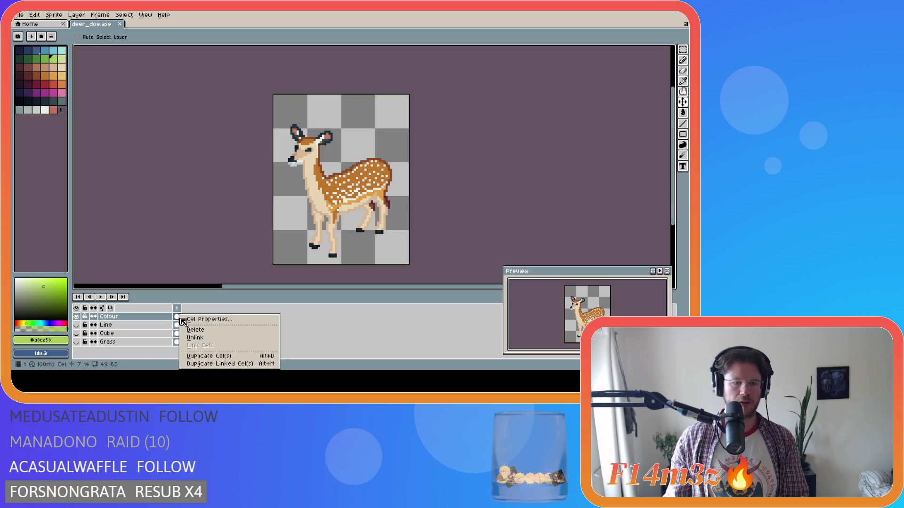
# Look through the Colour and Line layer and cel context menus without choosing anything.
pyautogui.click(313, 332)
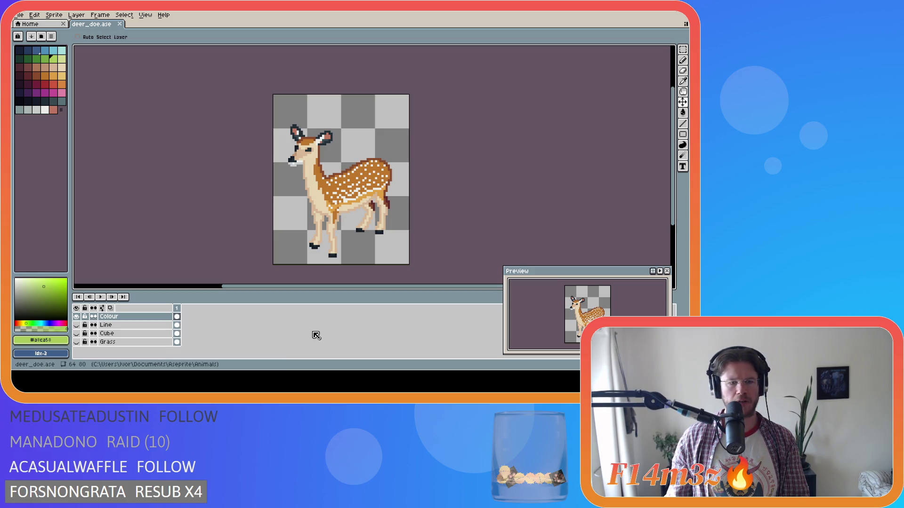
pyautogui.rightClick(144, 319)
pyautogui.moveTo(160, 318)
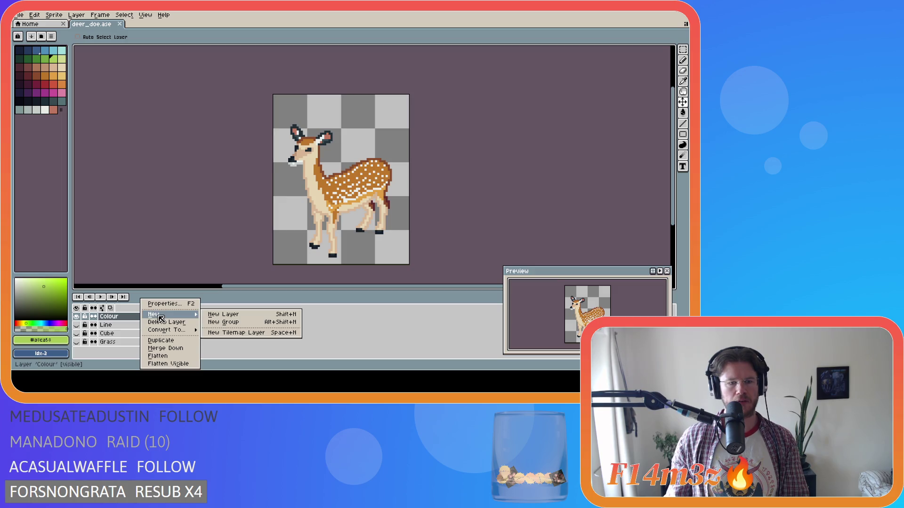
pyautogui.click(222, 356)
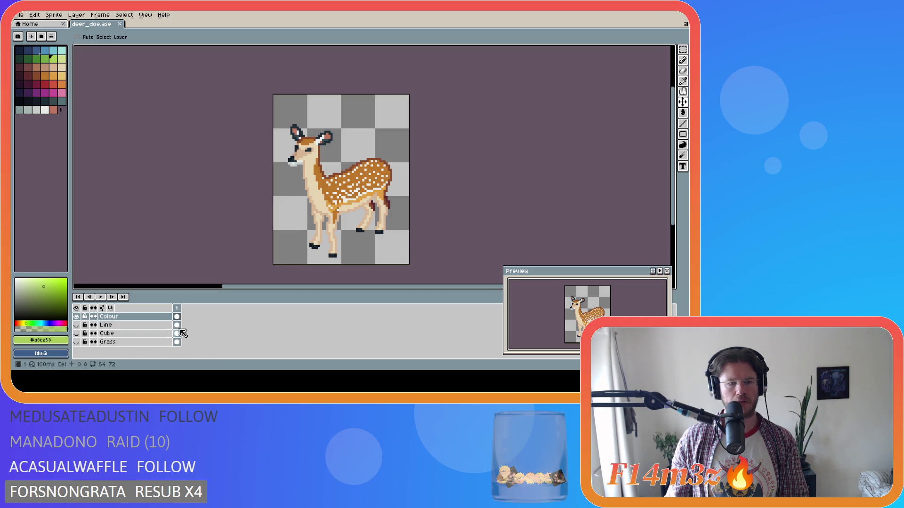
pyautogui.rightClick(177, 325)
pyautogui.rightClick(207, 321)
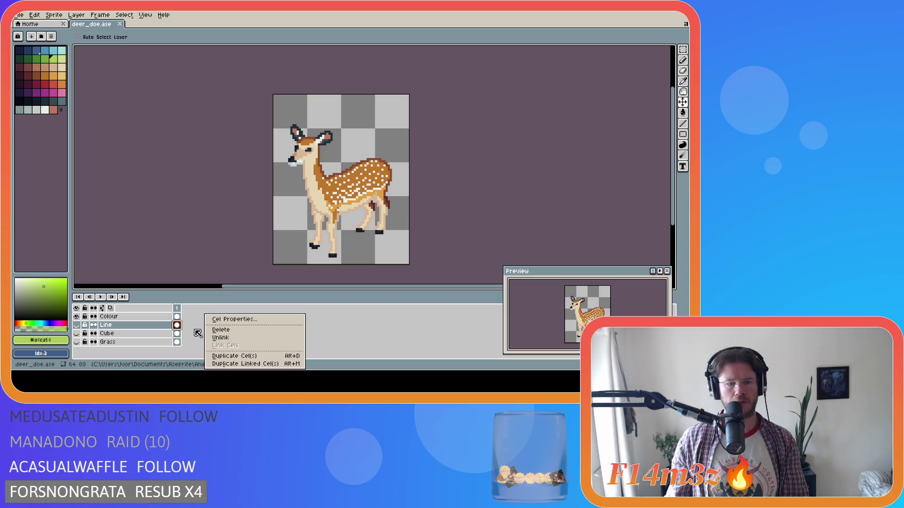
pyautogui.click(198, 332)
pyautogui.click(154, 318)
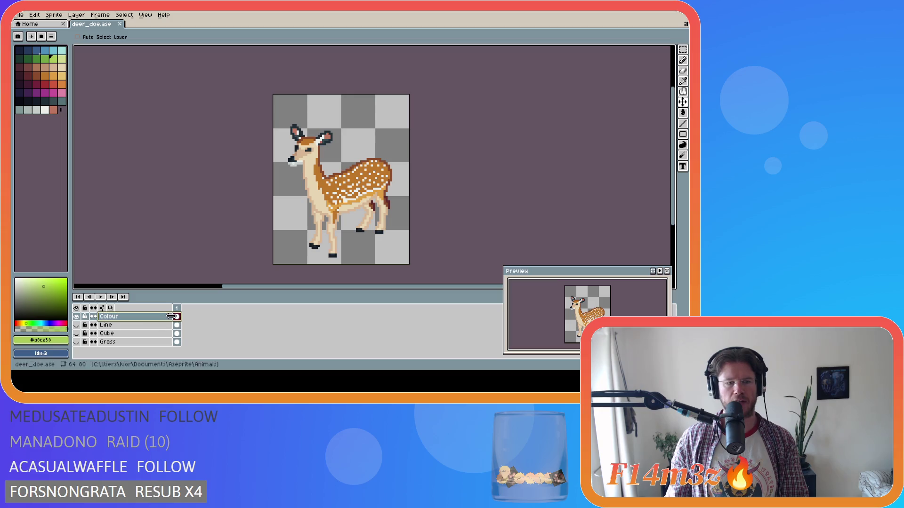
pyautogui.rightClick(177, 316)
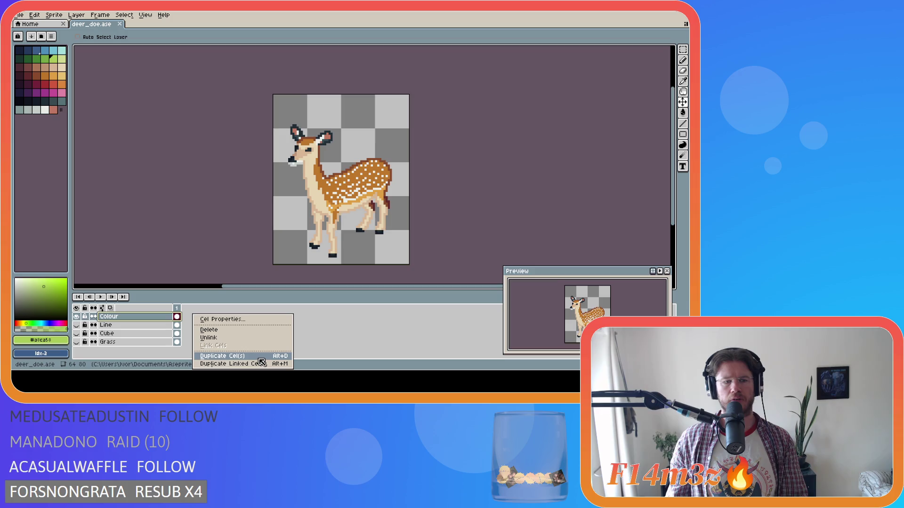
pyautogui.click(187, 339)
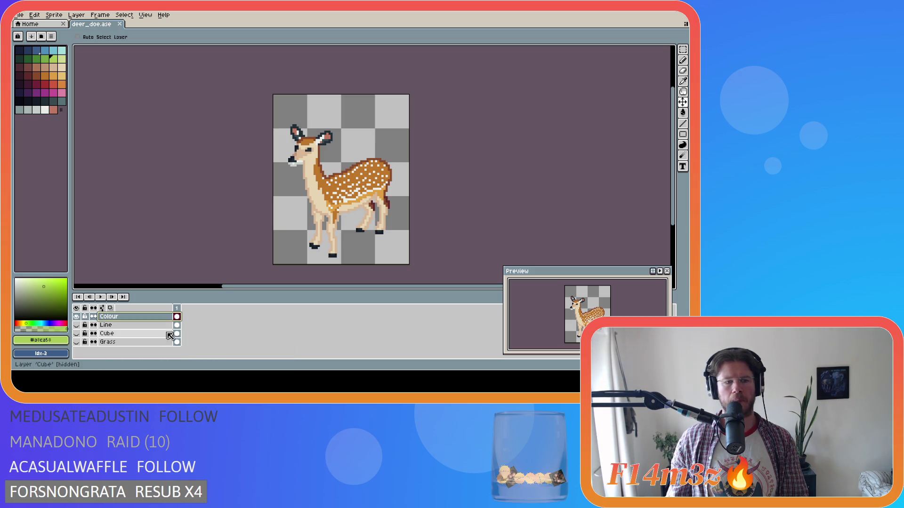
# Select the frame-1 cels of all layers down to Grass and Duplicate Cel(s) into frame 2.
pyautogui.keyDown('shift'); pyautogui.click(151, 342); pyautogui.keyUp('shift')
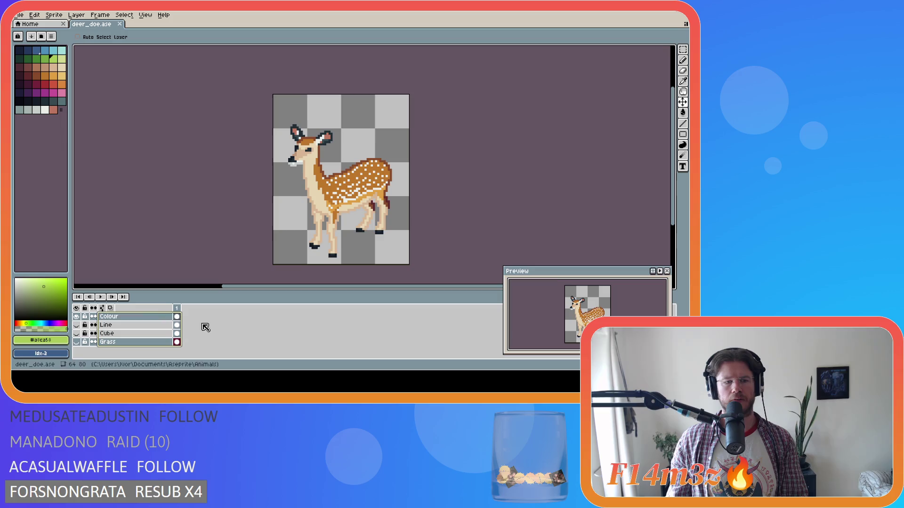
pyautogui.click(177, 333)
pyautogui.rightClick(163, 334)
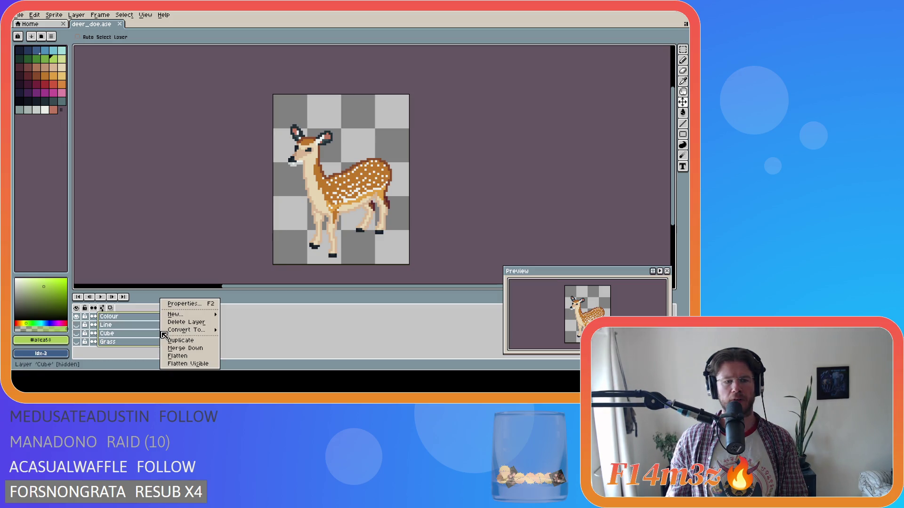
pyautogui.moveTo(188, 330)
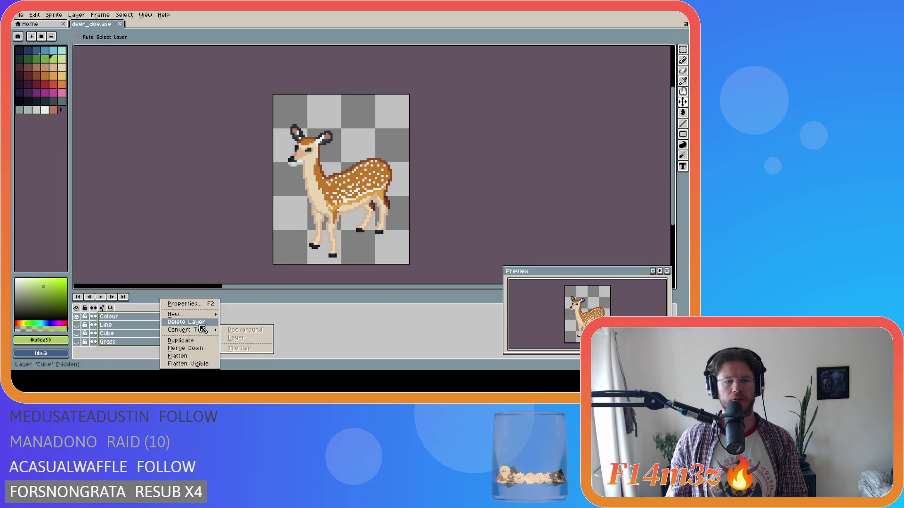
pyautogui.click(238, 319)
pyautogui.rightClick(181, 323)
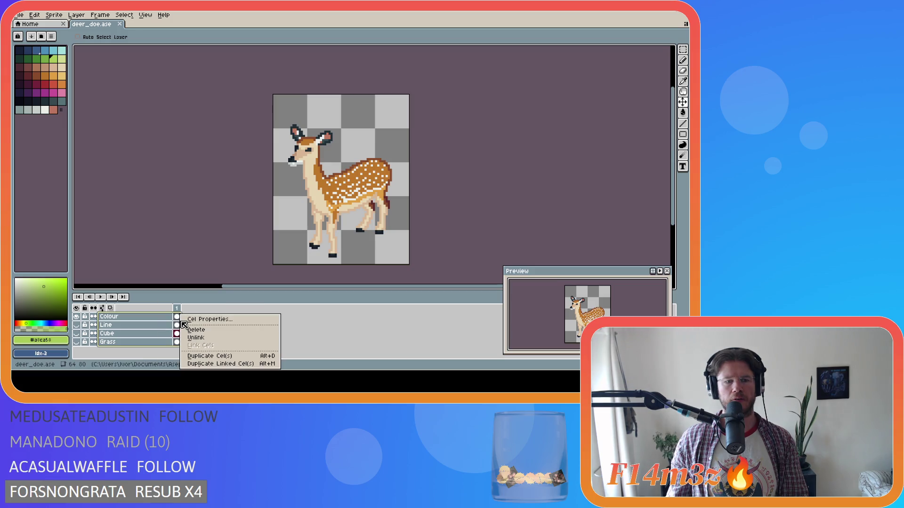
pyautogui.click(228, 361)
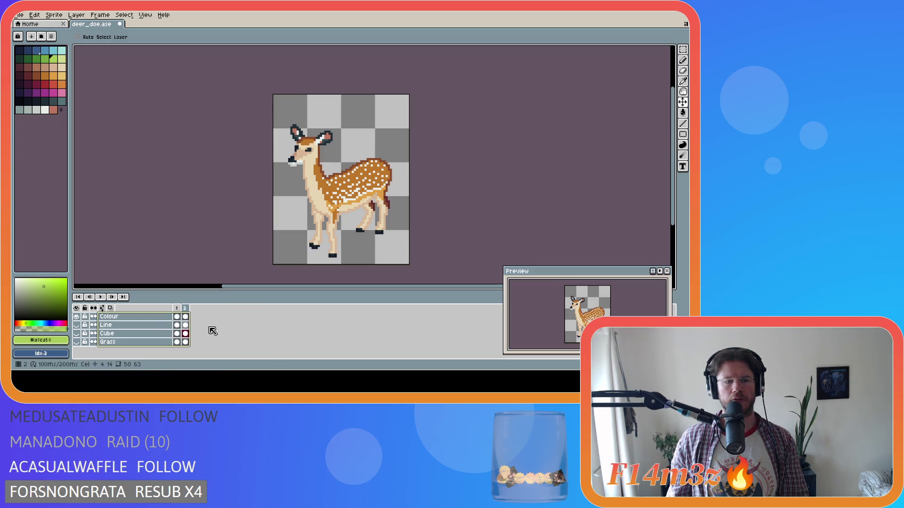
# Flip the Colour layer's frame-2 cel horizontally and compare it against frame 1.
pyautogui.click(168, 319)
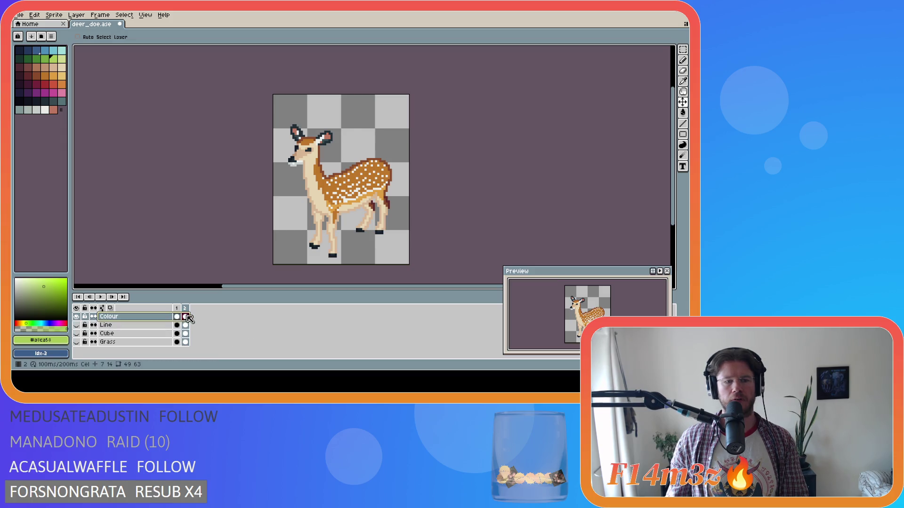
pyautogui.click(185, 325)
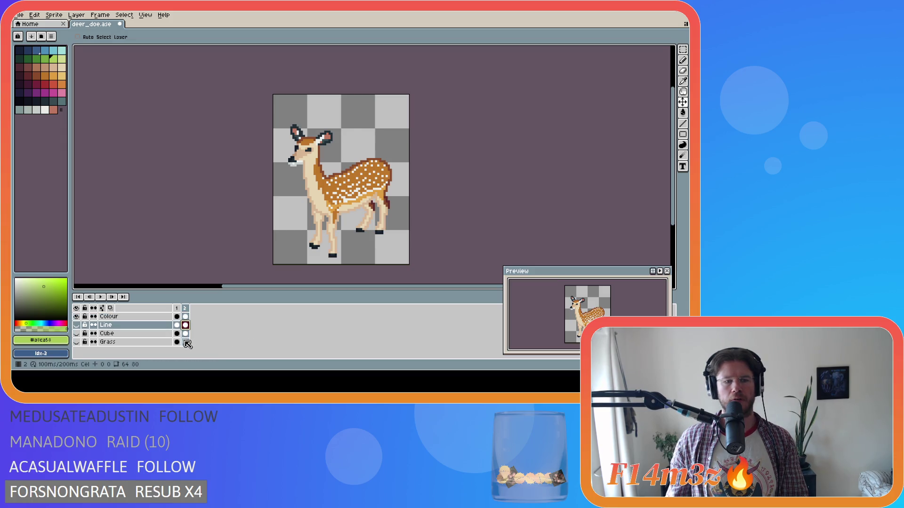
pyautogui.click(188, 344)
pyautogui.click(186, 317)
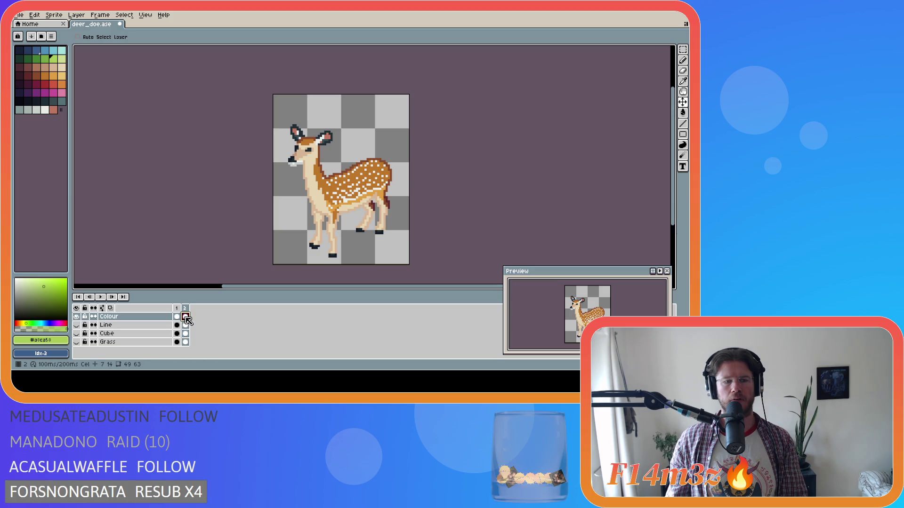
pyautogui.rightClick(186, 317)
pyautogui.click(325, 329)
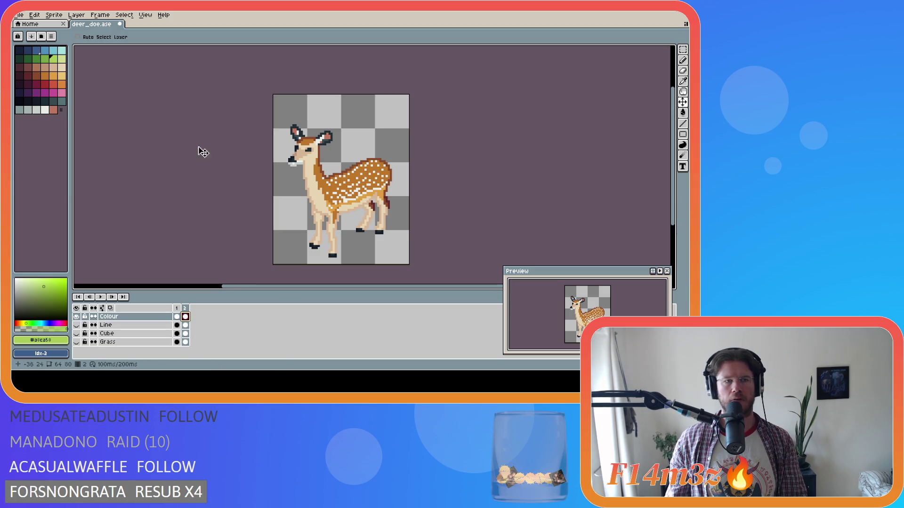
pyautogui.click(100, 15)
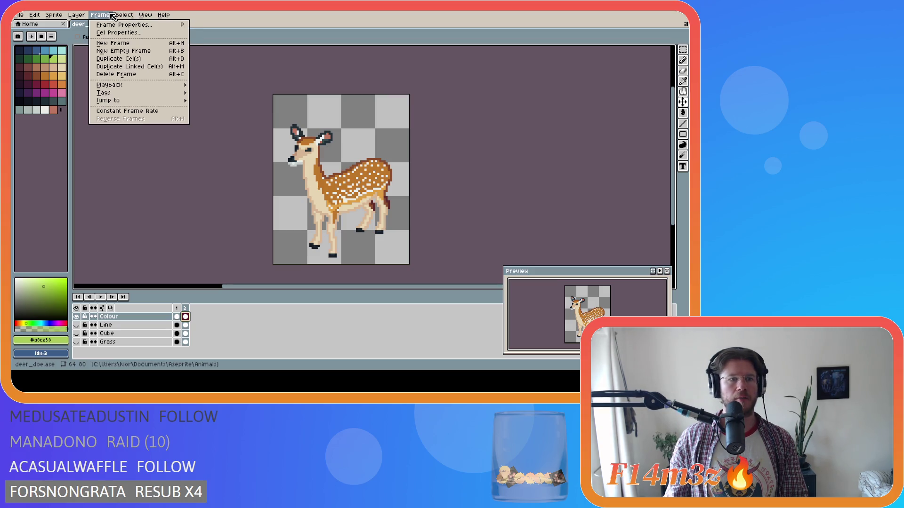
pyautogui.moveTo(35, 15)
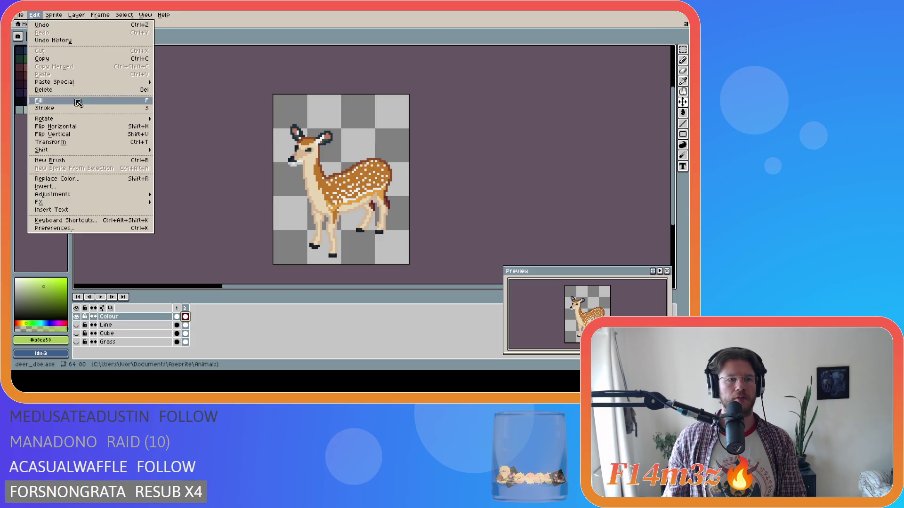
pyautogui.click(89, 127)
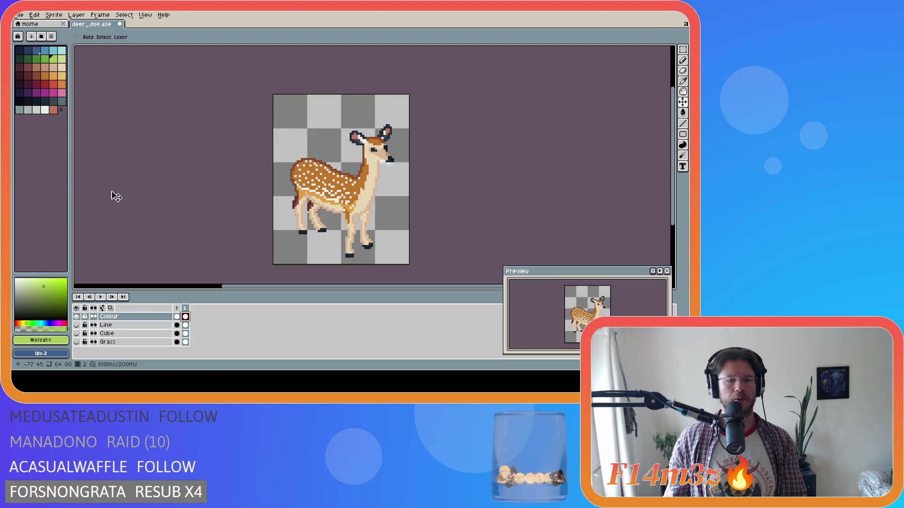
pyautogui.click(177, 317)
pyautogui.click(185, 317)
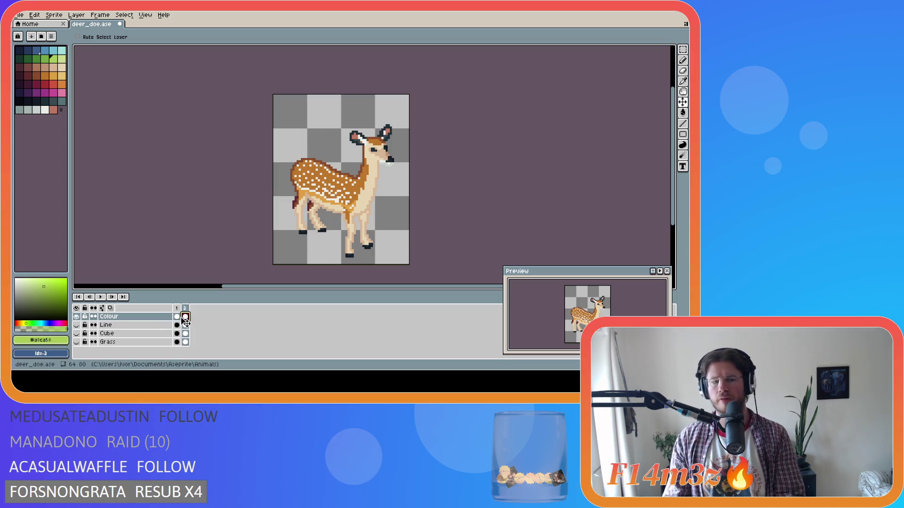
# Show only the Line layer and flip its frame-2 outline horizontally.
pyautogui.click(76, 316)
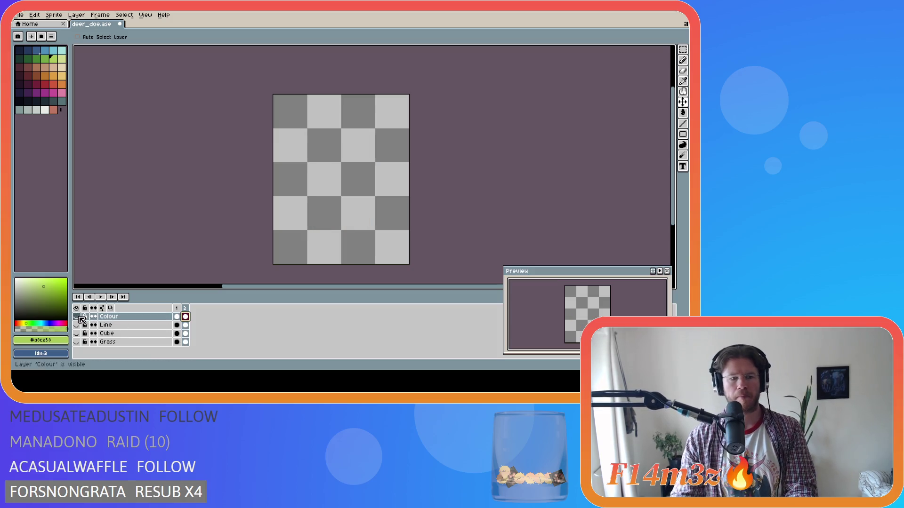
pyautogui.click(77, 325)
pyautogui.click(185, 325)
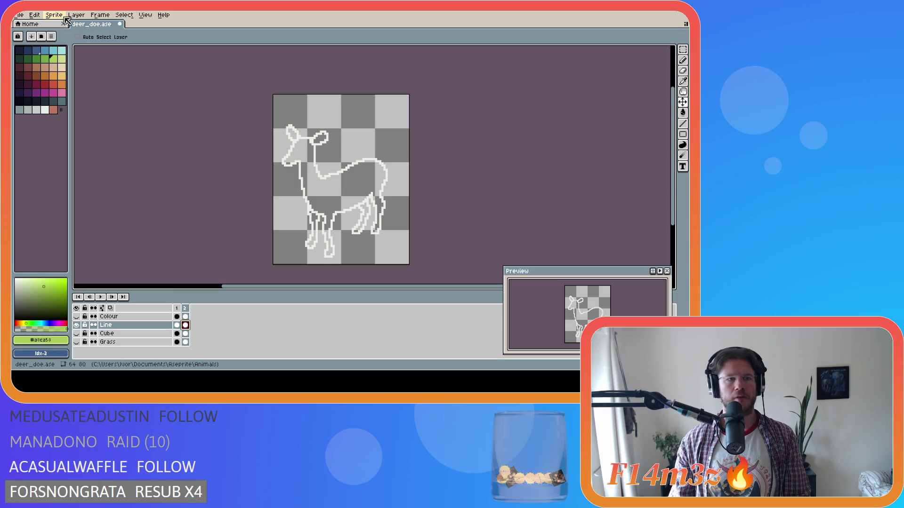
pyautogui.click(35, 15)
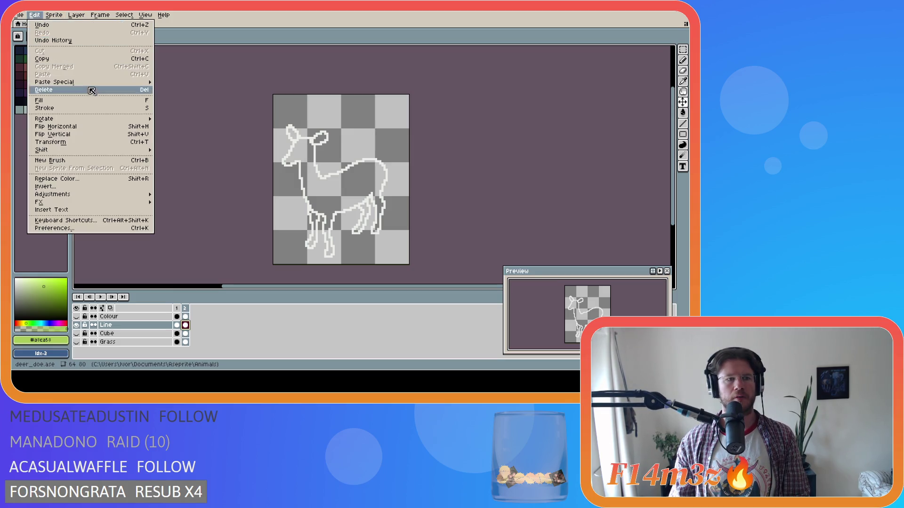
pyautogui.click(84, 126)
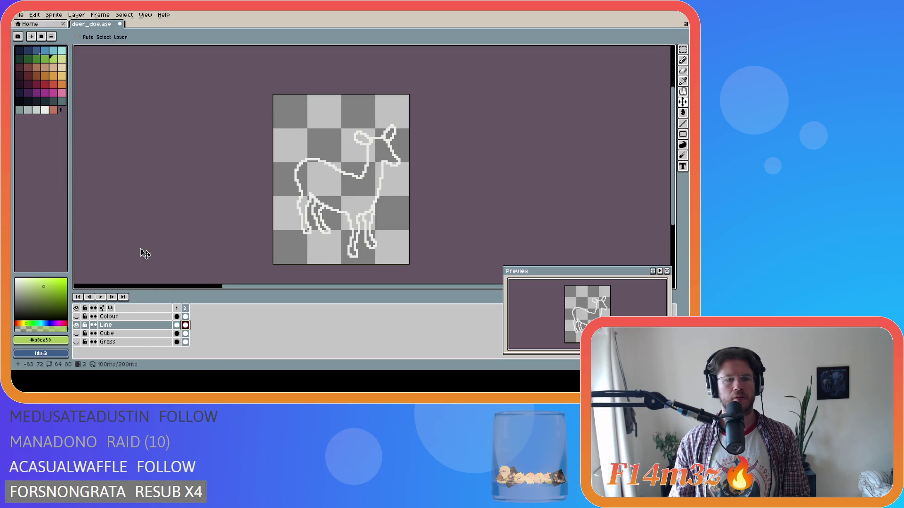
# Toggle the Line, Cube and Grass layers to check, restore the coloured deer, and return to frame 1.
pyautogui.click(76, 325)
pyautogui.click(77, 334)
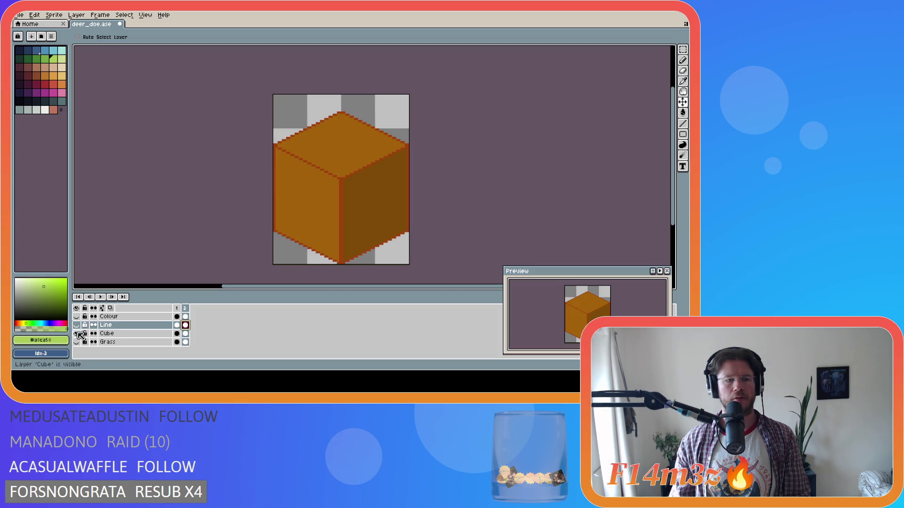
pyautogui.click(77, 333)
pyautogui.click(78, 339)
pyautogui.click(78, 340)
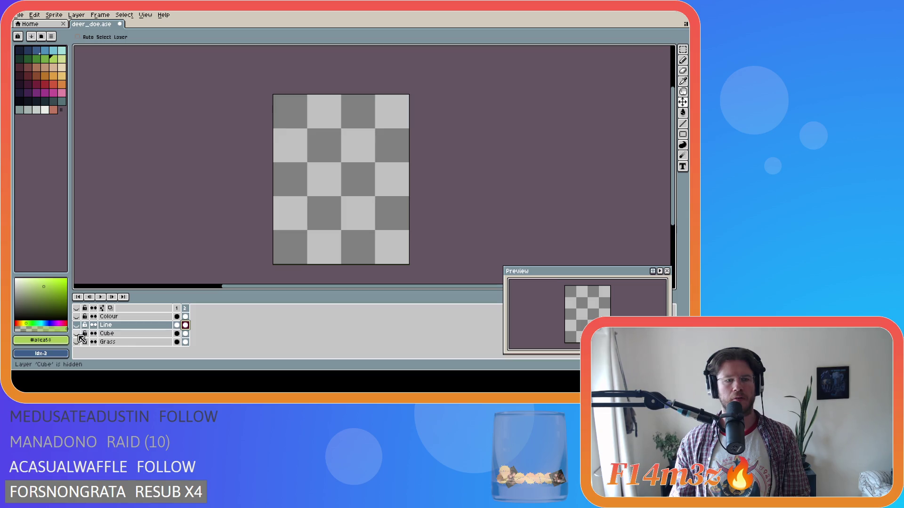
pyautogui.click(76, 317)
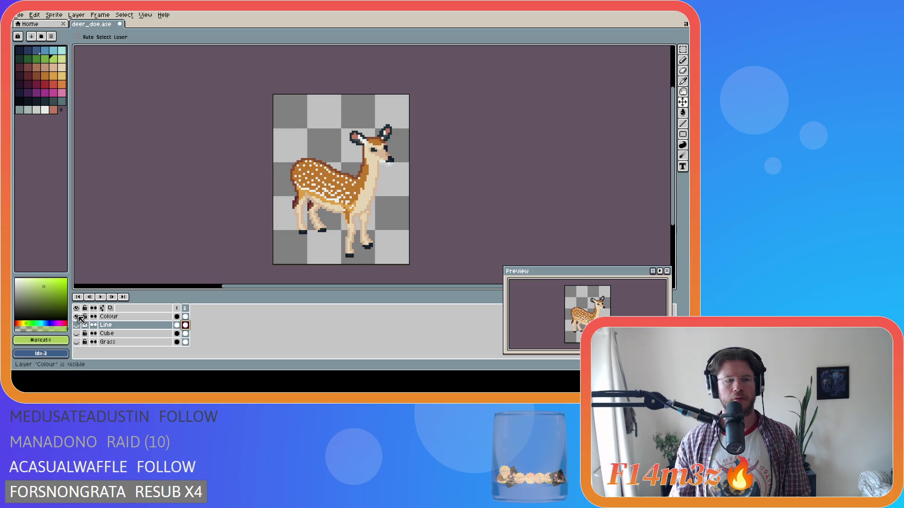
pyautogui.click(99, 297)
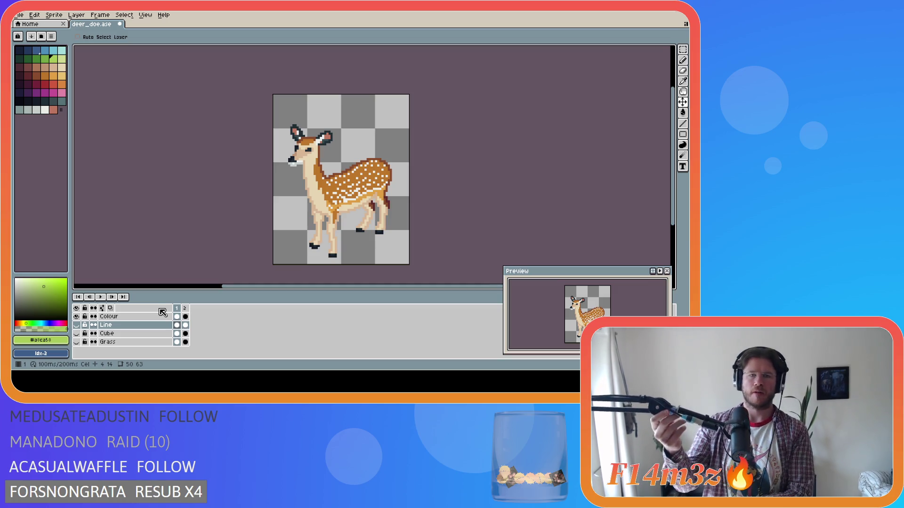
# Save deer_doe.ase with both frames, saving it a few more times.
pyautogui.hotkey('ctrl', 's')
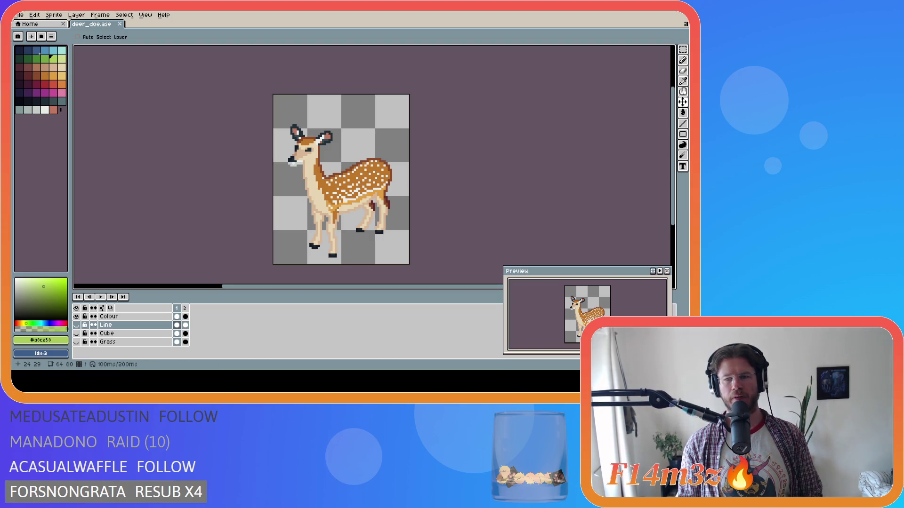
pyautogui.hotkey('ctrl', 's')
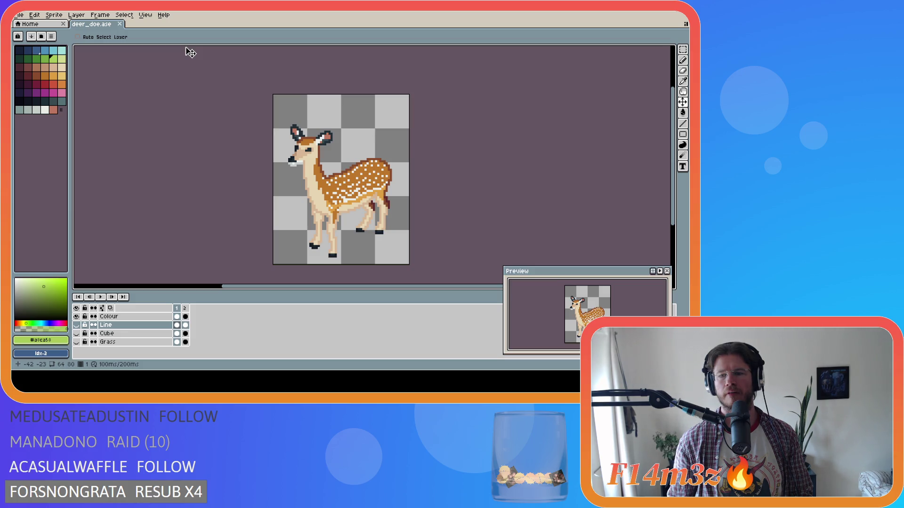
pyautogui.hotkey('ctrl', 's')
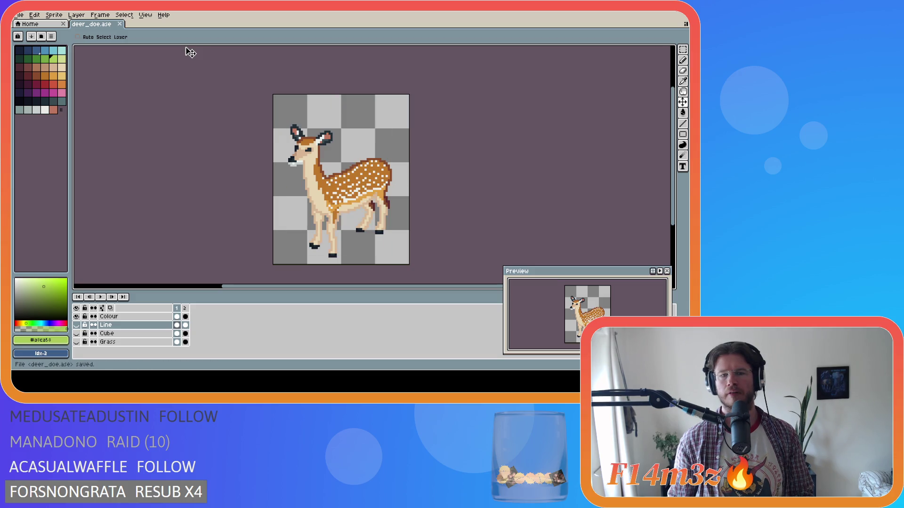
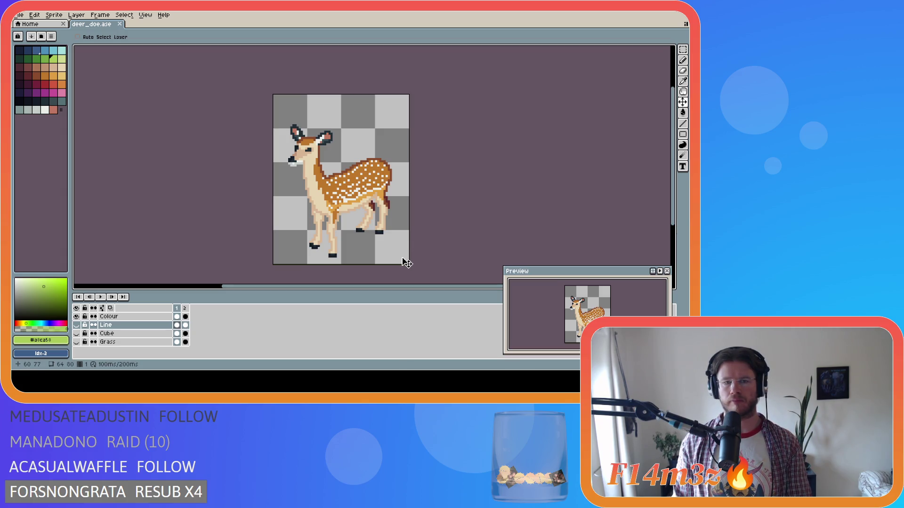
# Toggle repeatedly between the Eyedropper and Move tools while inspecting the sprite.
pyautogui.press('i')
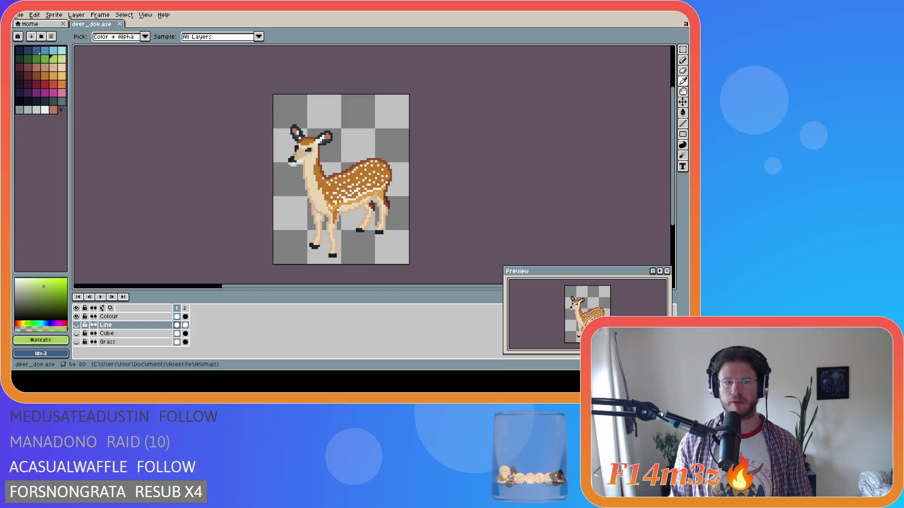
pyautogui.press('v')
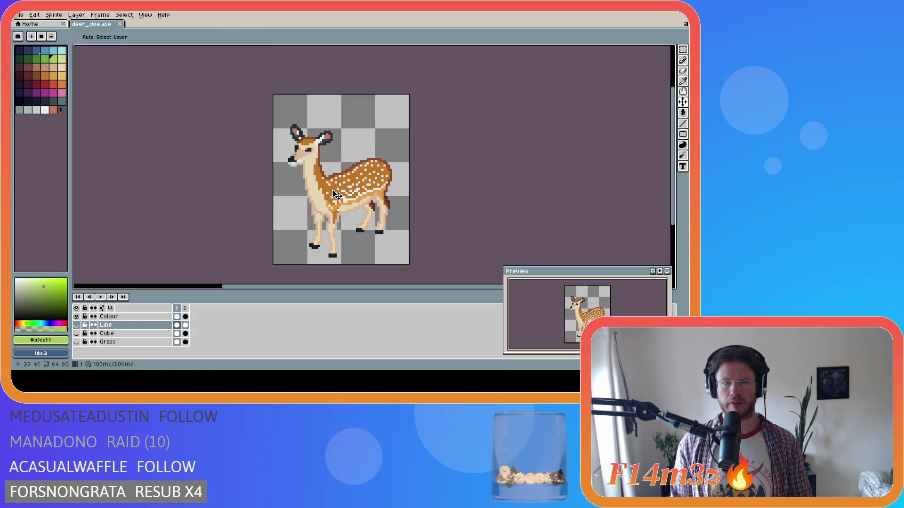
pyautogui.press('i')
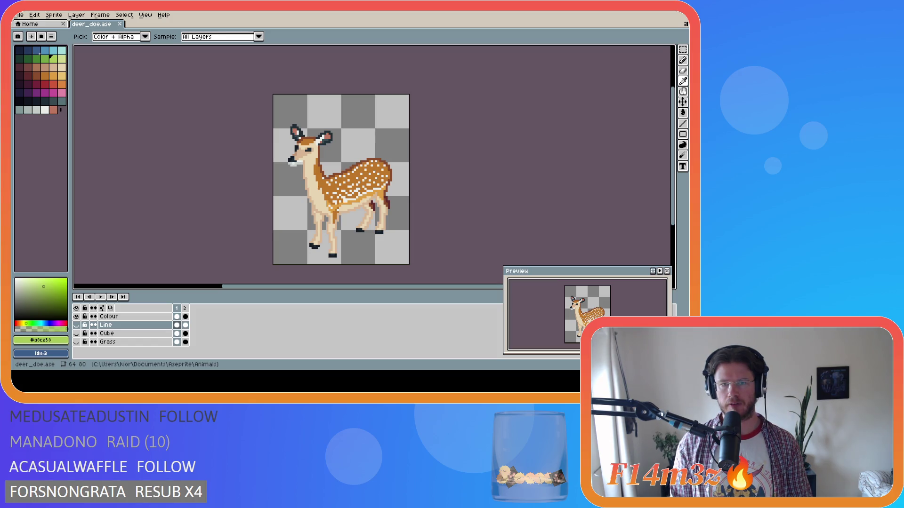
pyautogui.press('v')
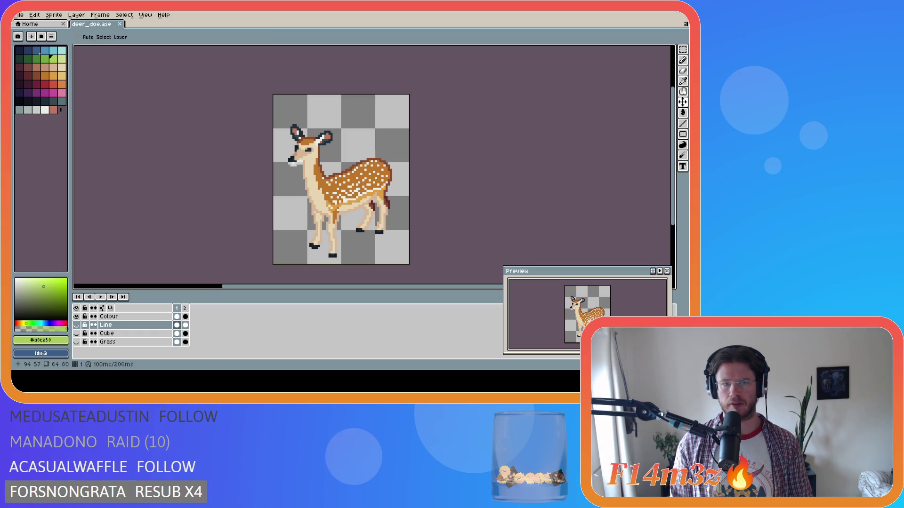
pyautogui.press('i')
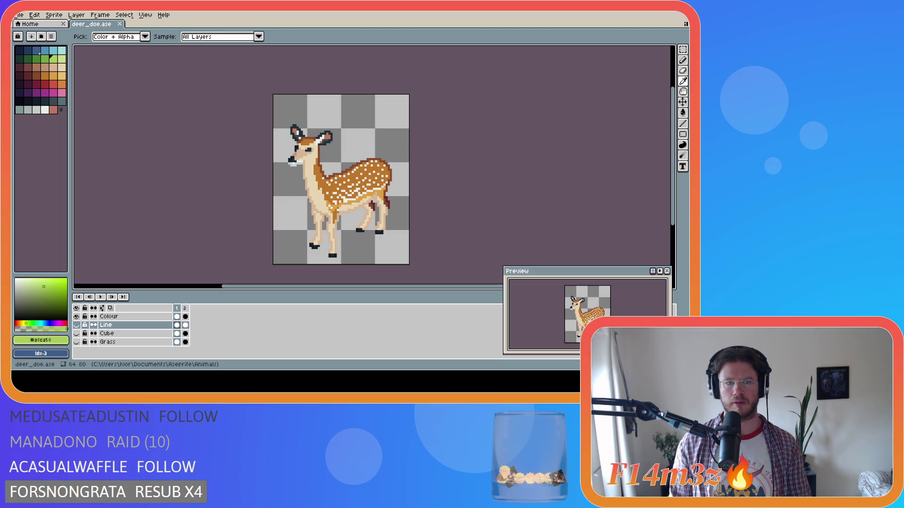
pyautogui.press('v')
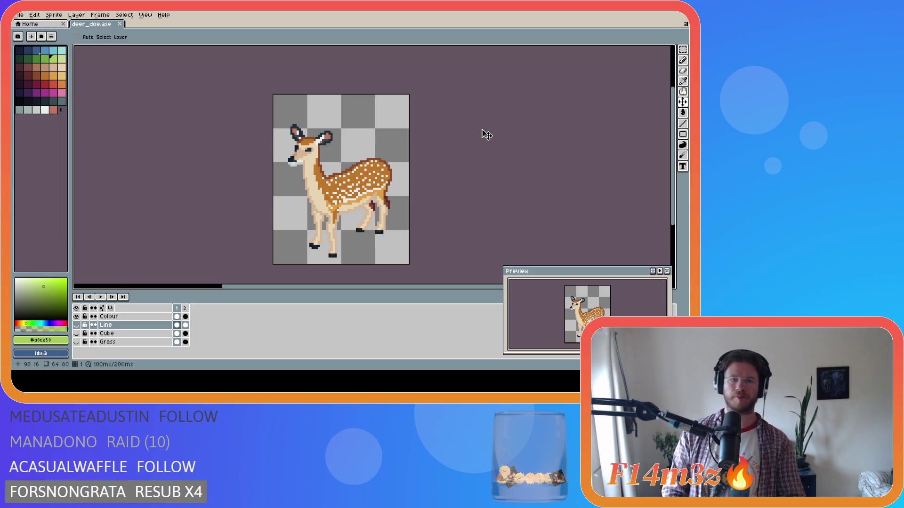
pyautogui.press('i')
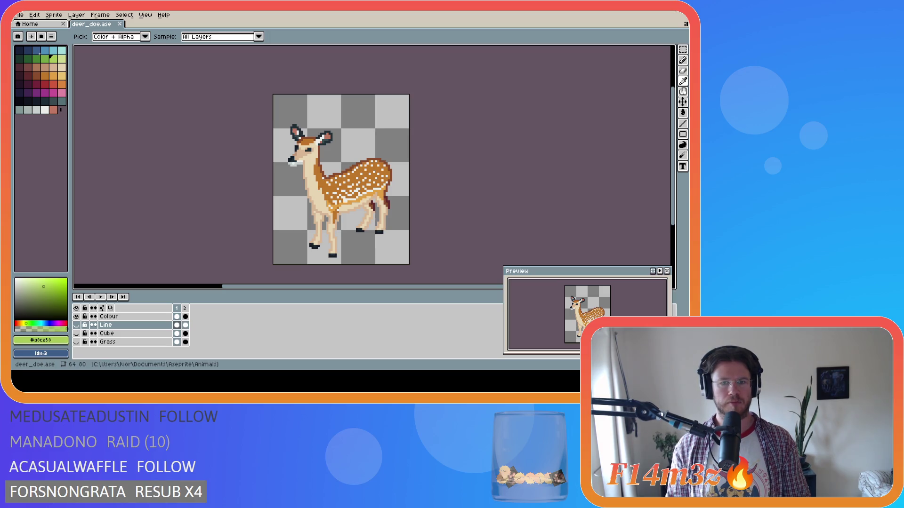
pyautogui.press('v')
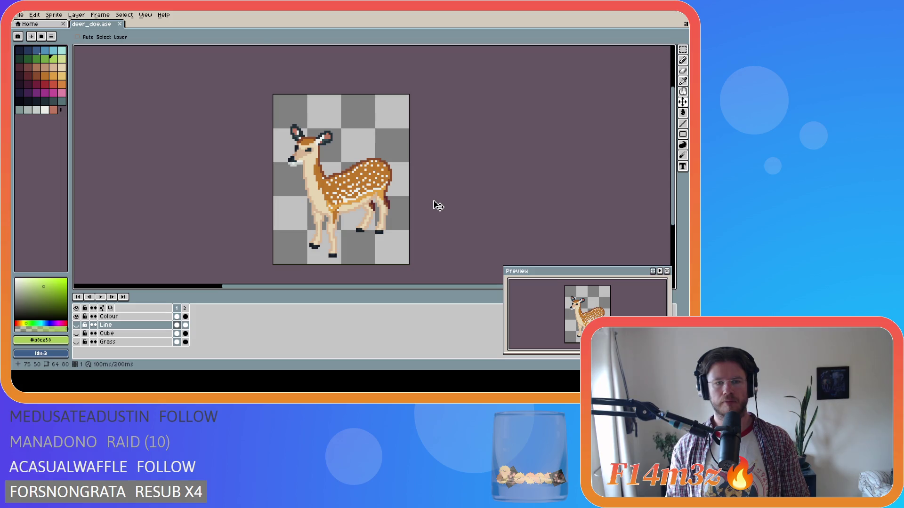
pyautogui.press('i')
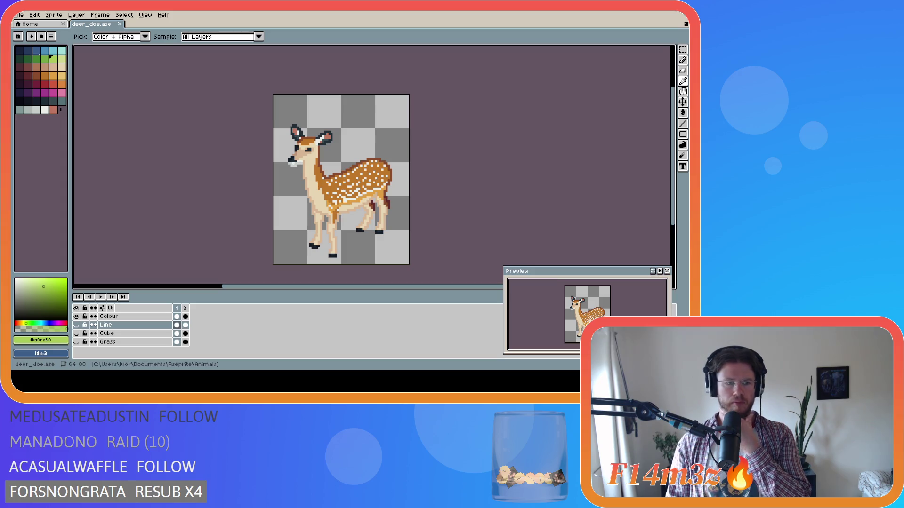
pyautogui.press('v')
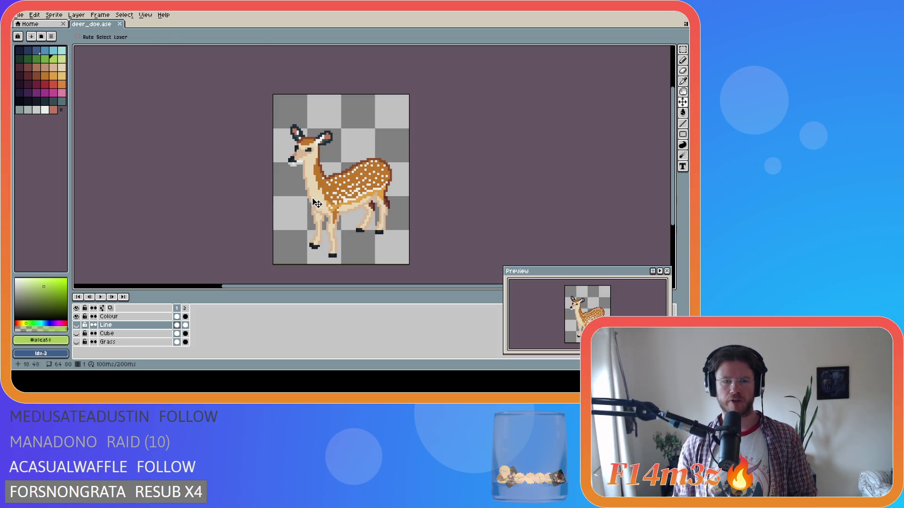
pyautogui.press('i')
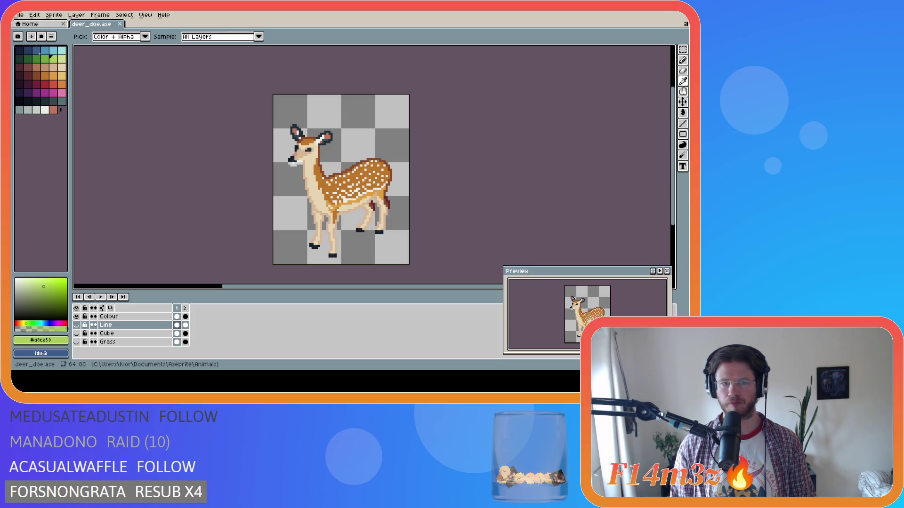
pyautogui.press('v')
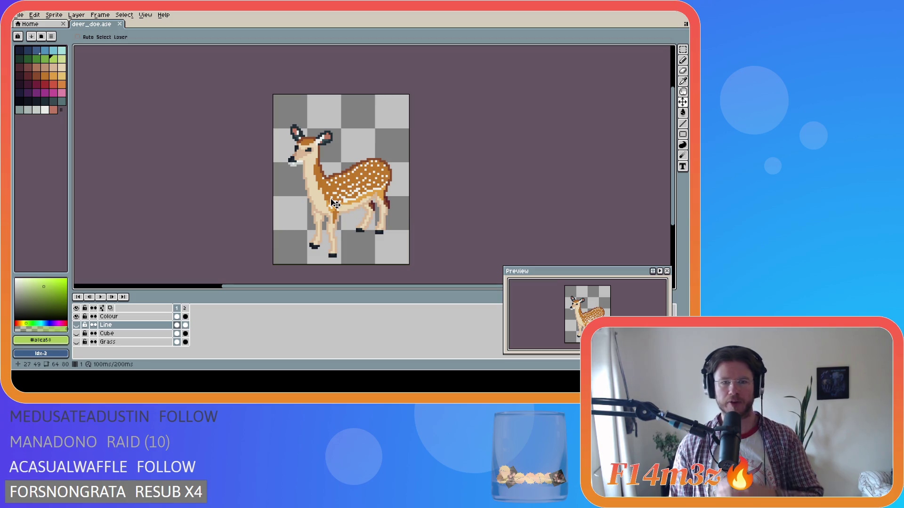
pyautogui.press('i')
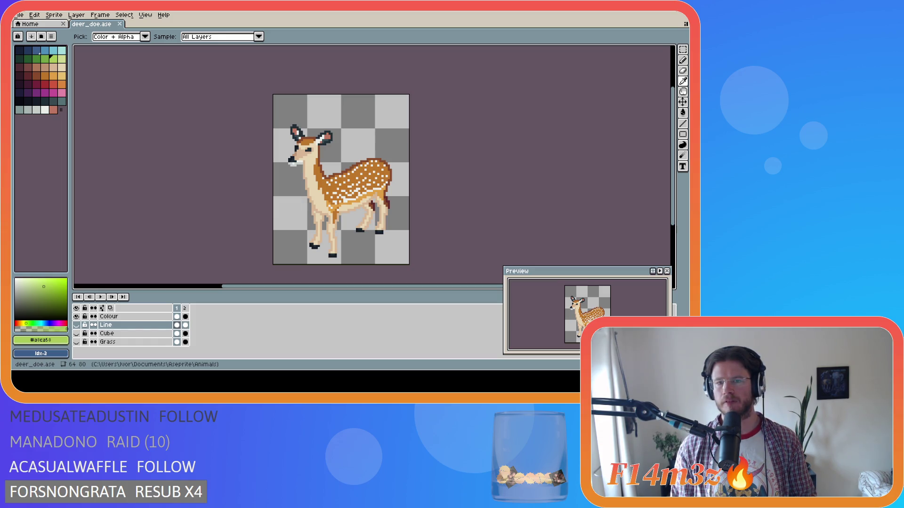
pyautogui.press('v')
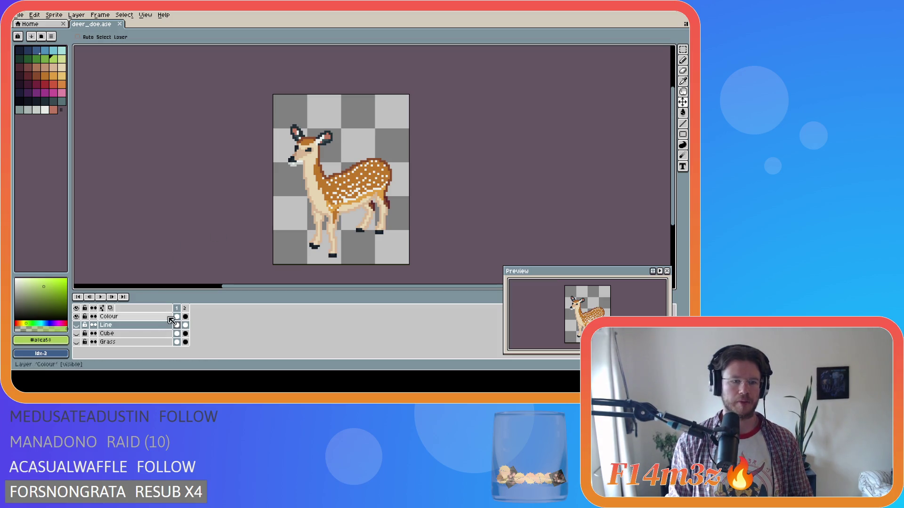
# Duplicate the Colour layer and rename the original to 'Fallow Deer'.
pyautogui.click(77, 317)
pyautogui.click(77, 317)
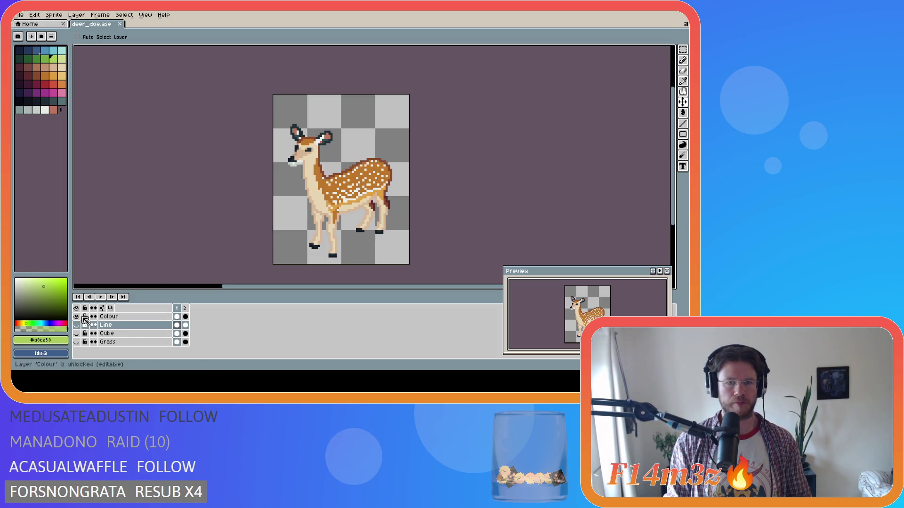
pyautogui.rightClick(136, 318)
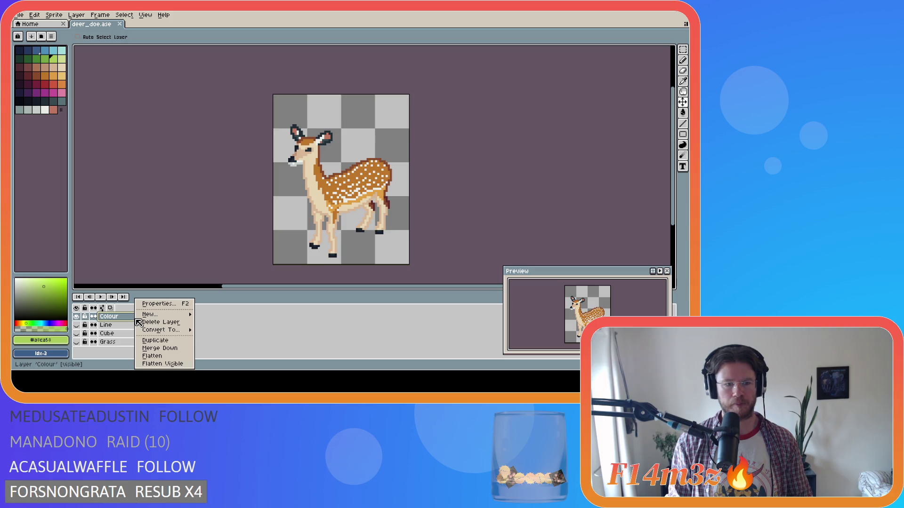
pyautogui.click(155, 340)
pyautogui.doubleClick(104, 326)
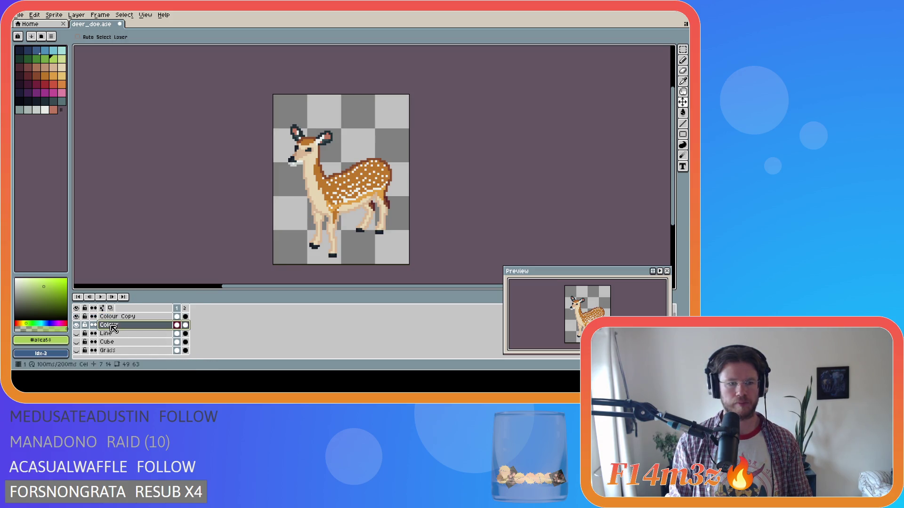
pyautogui.write('Fallow Dee')
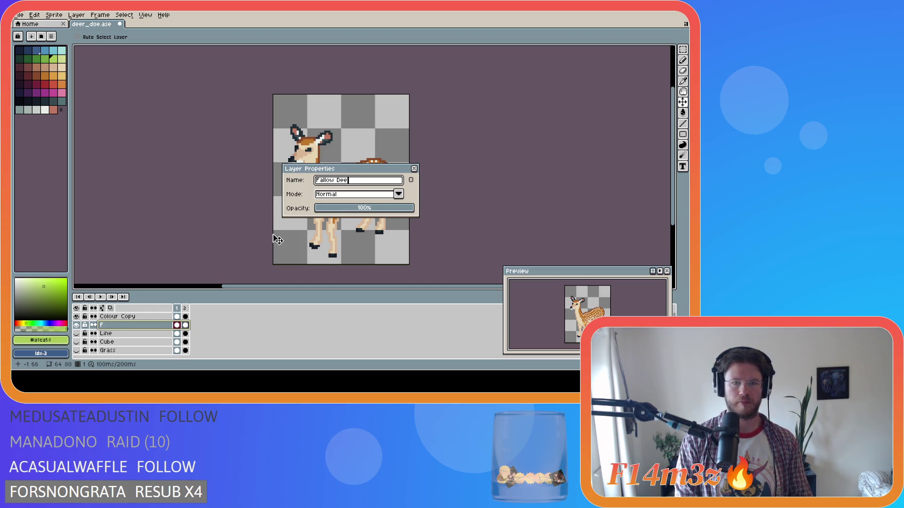
pyautogui.write('r')
pyautogui.press('Return')
# Rename the copy to 'Red Deer' and hide the Fallow Deer layer.
pyautogui.doubleClick(130, 319)
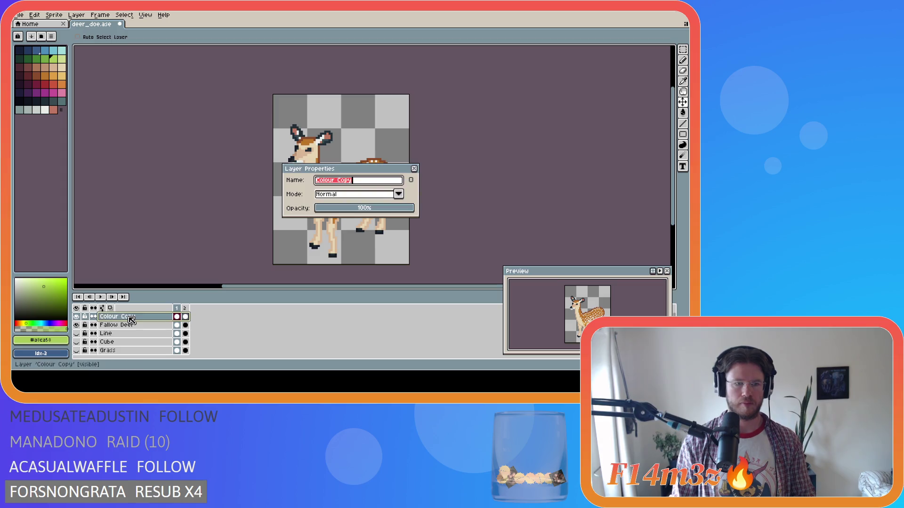
pyautogui.write('Redd D')
pyautogui.press('BackSpace')
pyautogui.press('BackSpace')
pyautogui.press('BackSpace')
pyautogui.write('Deer')
pyautogui.press('Return')
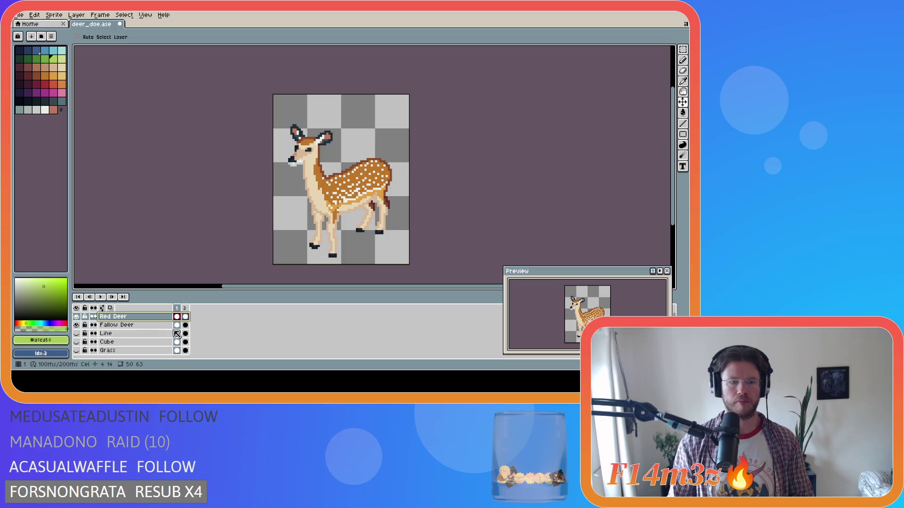
pyautogui.click(76, 325)
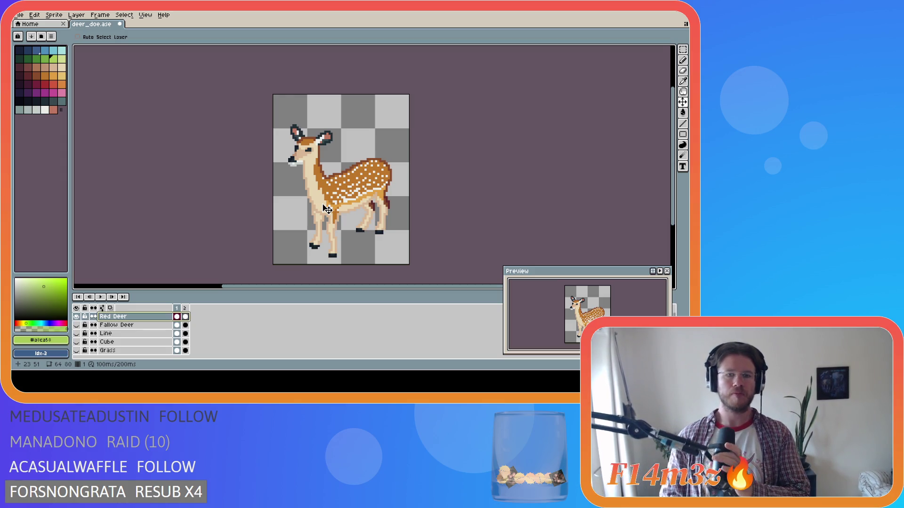
# Sample the deer's brown body colour, then scroll down until the dark hooves are visible.
pyautogui.press('i')
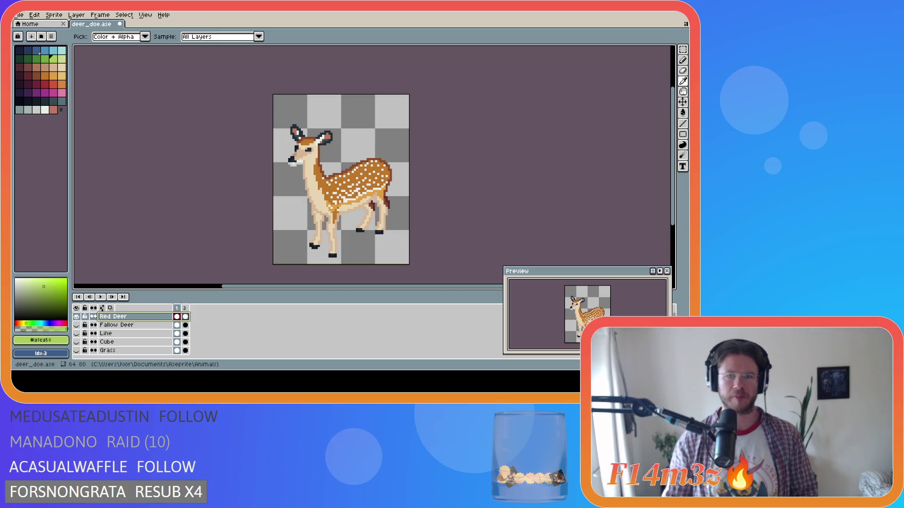
pyautogui.press('v')
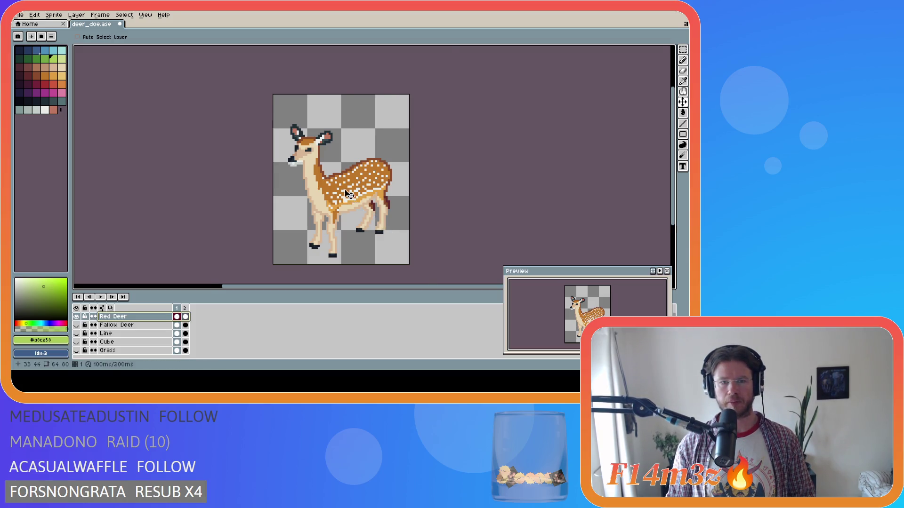
pyautogui.scroll(2, 337, 168)
pyautogui.keyDown('alt'); pyautogui.click(337, 166); pyautogui.keyUp('alt')
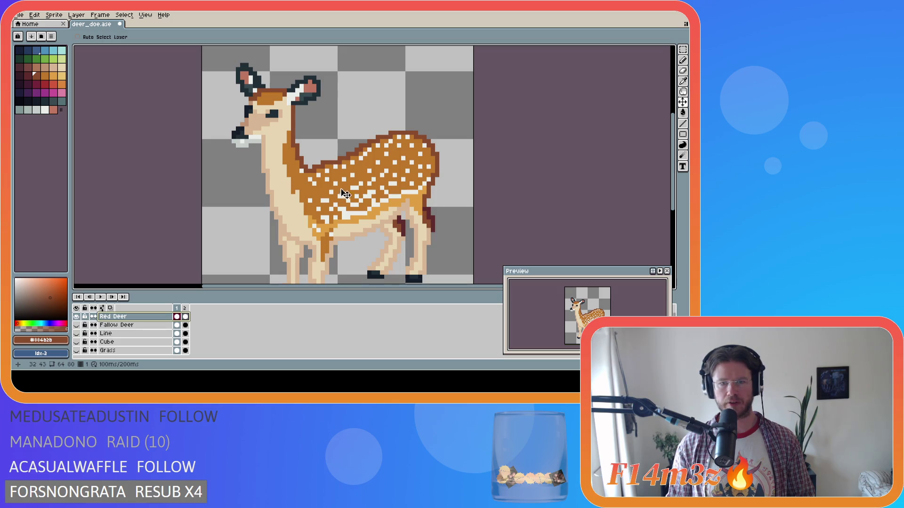
pyautogui.scroll(-2, 355, 220)
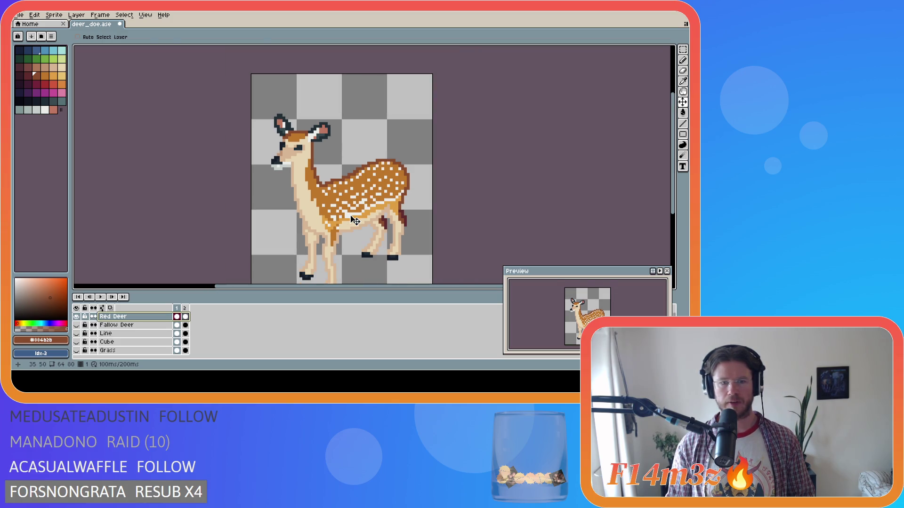
pyautogui.press('i')
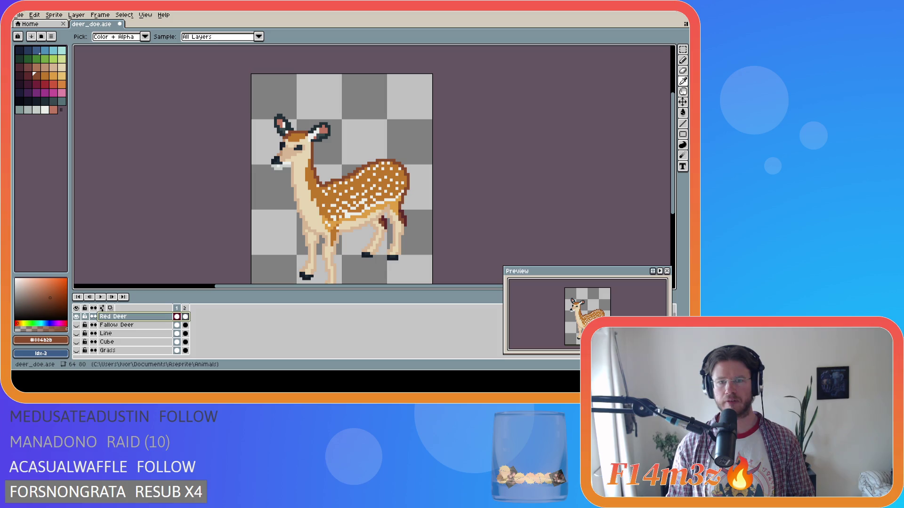
pyautogui.scroll(1, 330, 213)
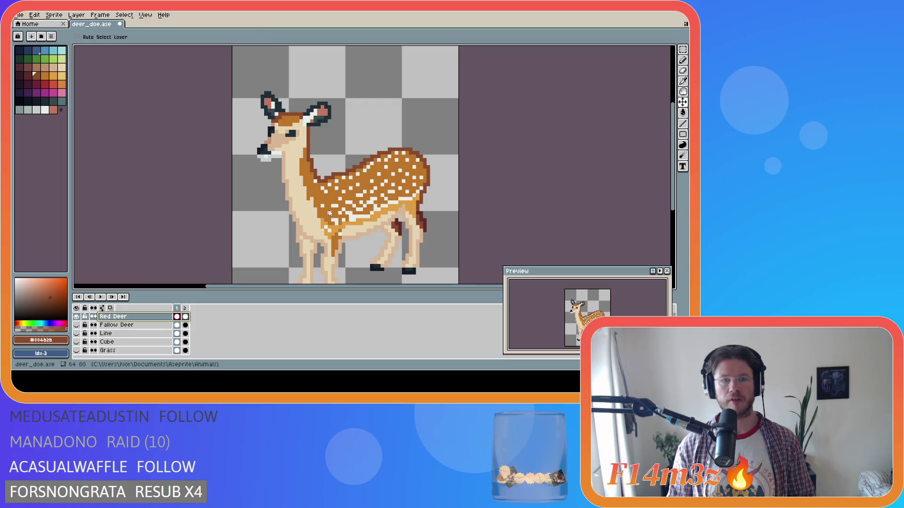
pyautogui.press('i')
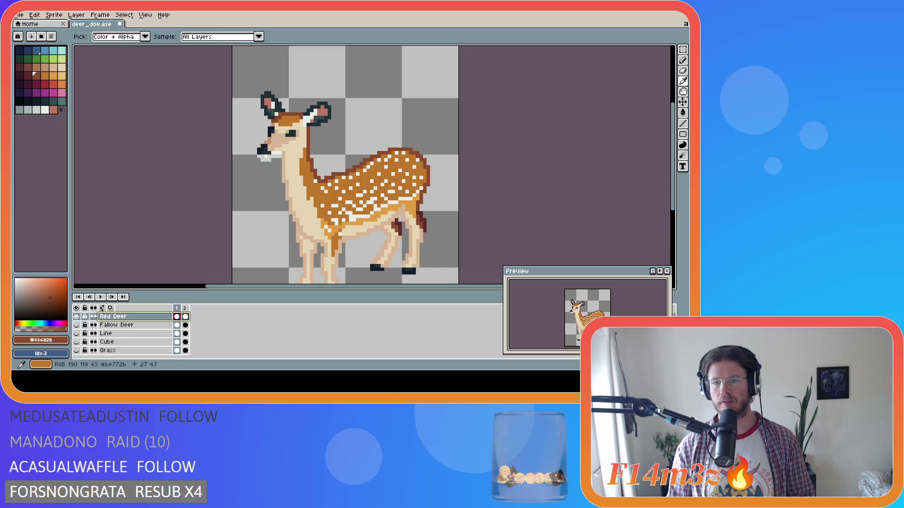
pyautogui.press('v')
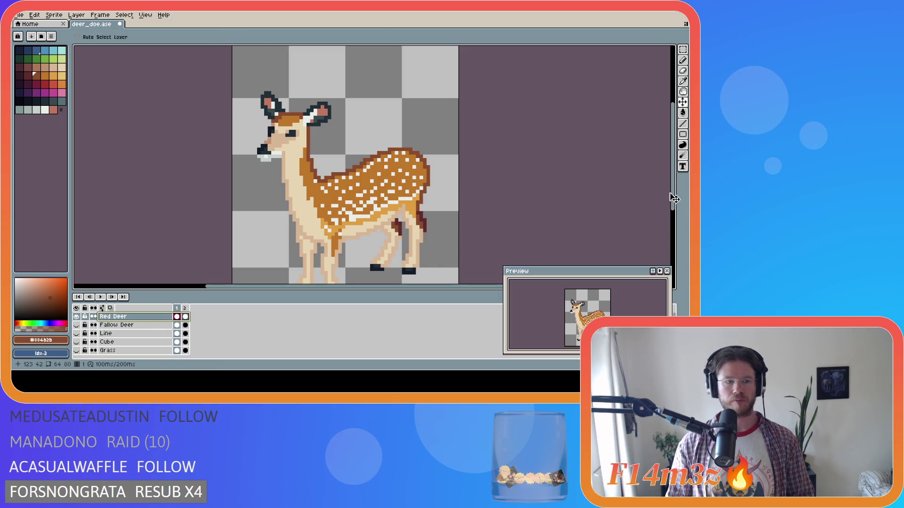
pyautogui.scroll(-2, 392, 187)
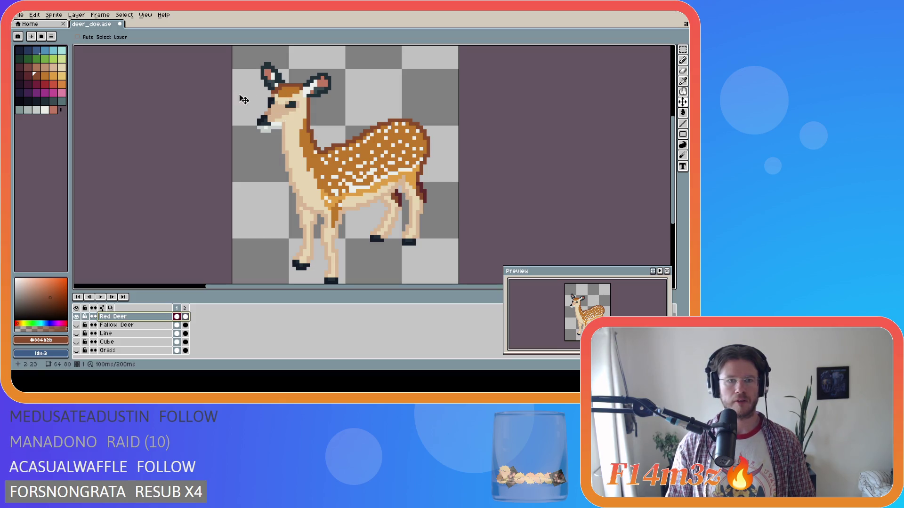
# Bucket-fill the outline along the deer's back with the dark red palette colour.
pyautogui.press('i')
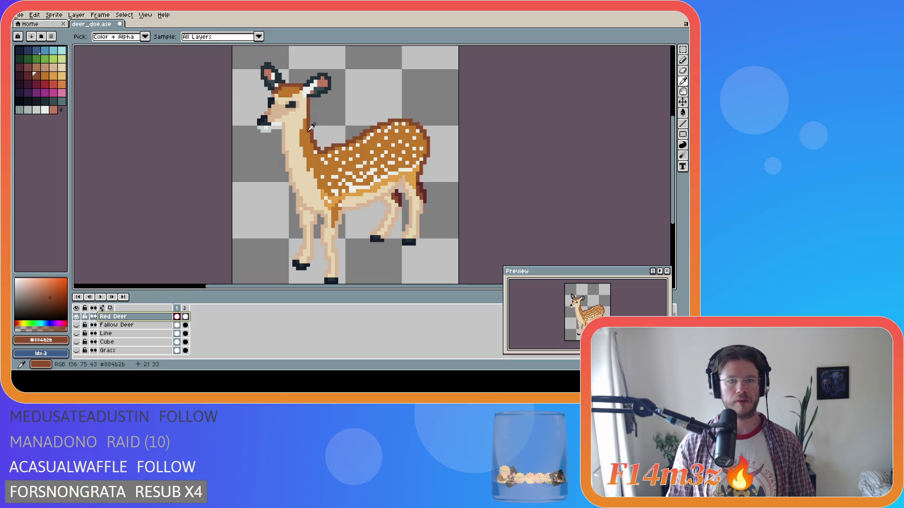
pyautogui.press('v')
pyautogui.click(28, 75)
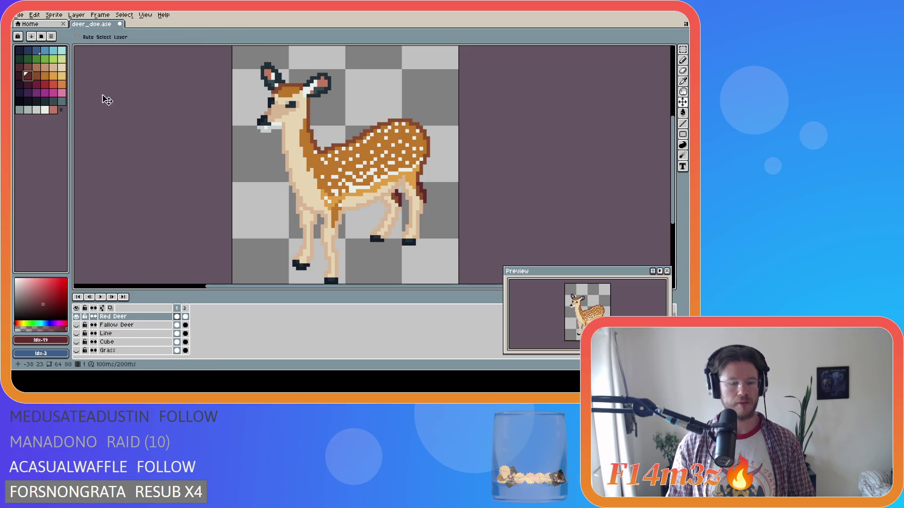
pyautogui.press('g')
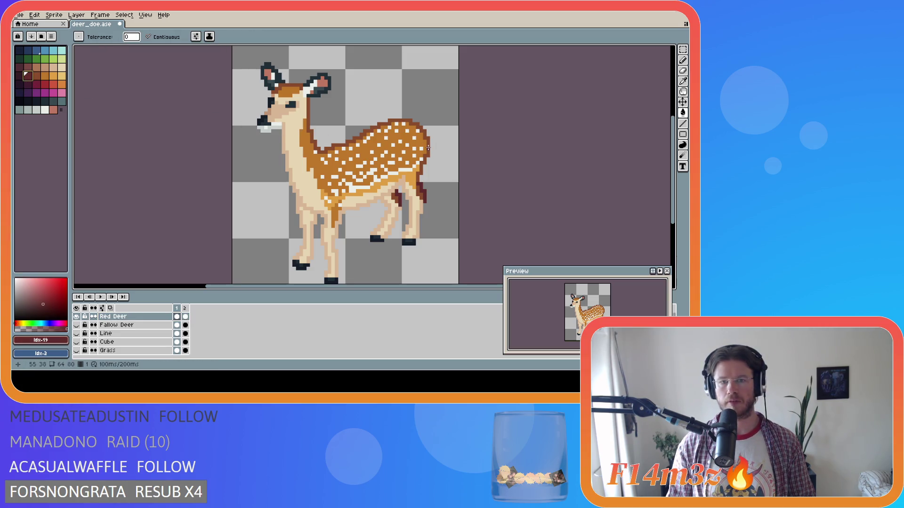
pyautogui.click(428, 148)
# Pick up the brown from the deer's edge and fill the spotted coat with it.
pyautogui.press('i')
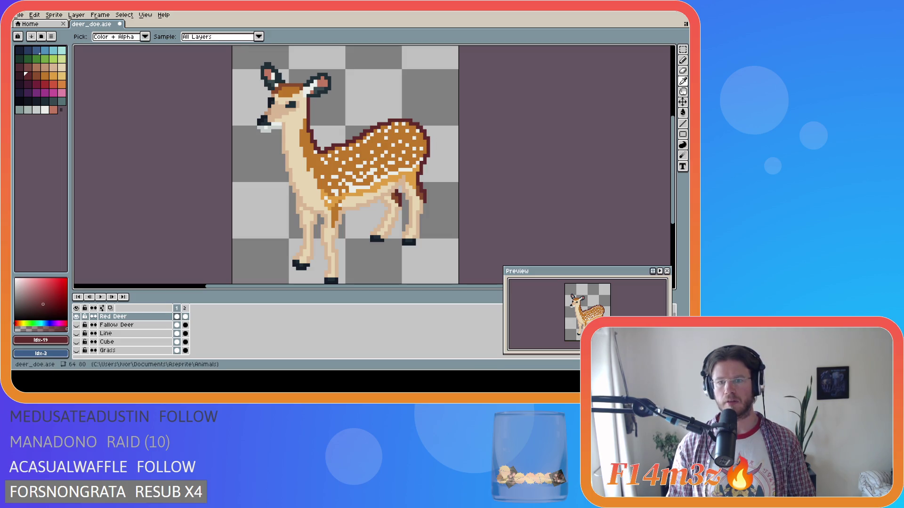
pyautogui.press('g')
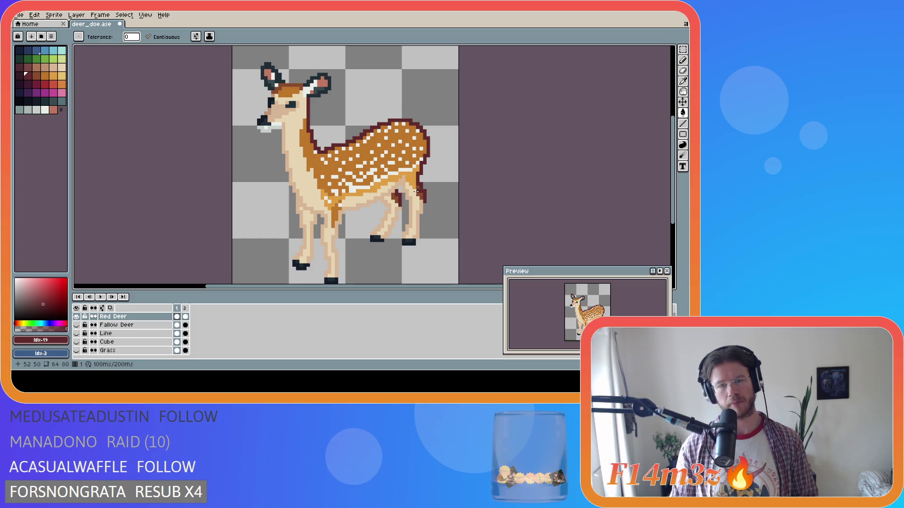
pyautogui.press('i')
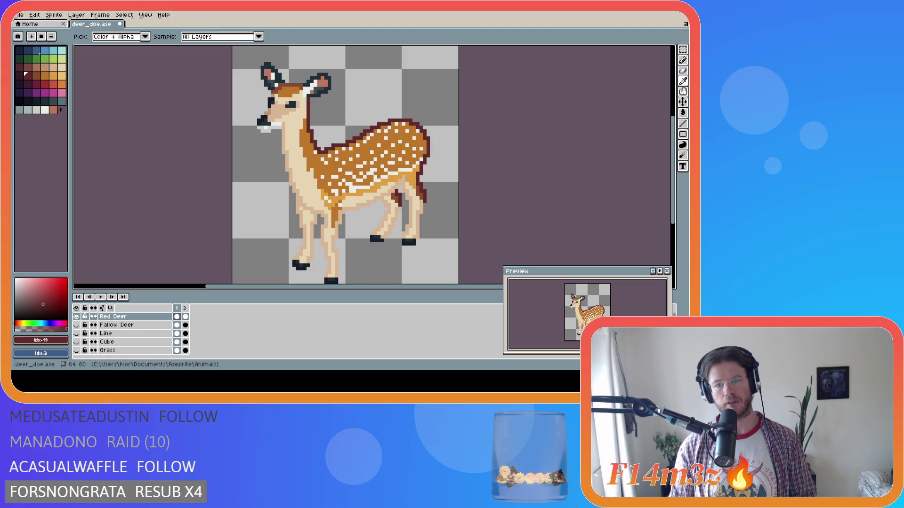
pyautogui.press('g')
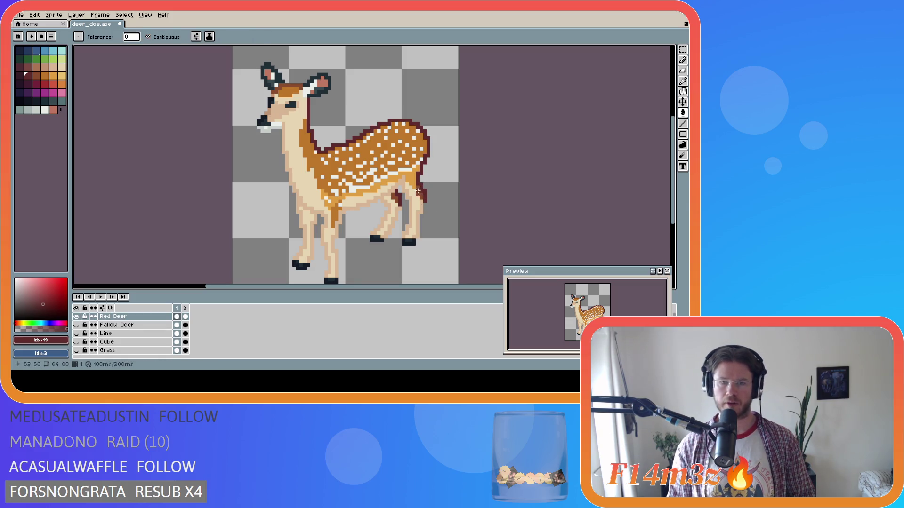
pyautogui.keyDown('alt'); pyautogui.click(420, 185); pyautogui.keyUp('alt')
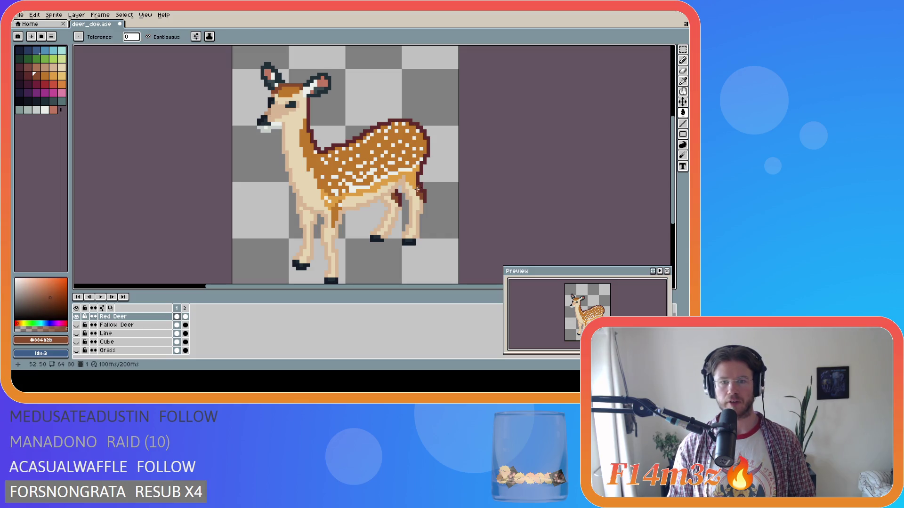
pyautogui.press('i')
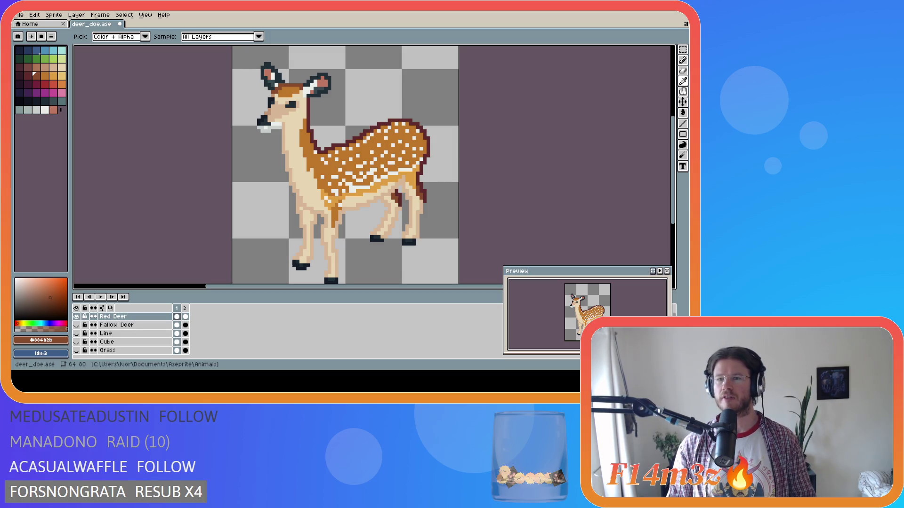
pyautogui.press('g')
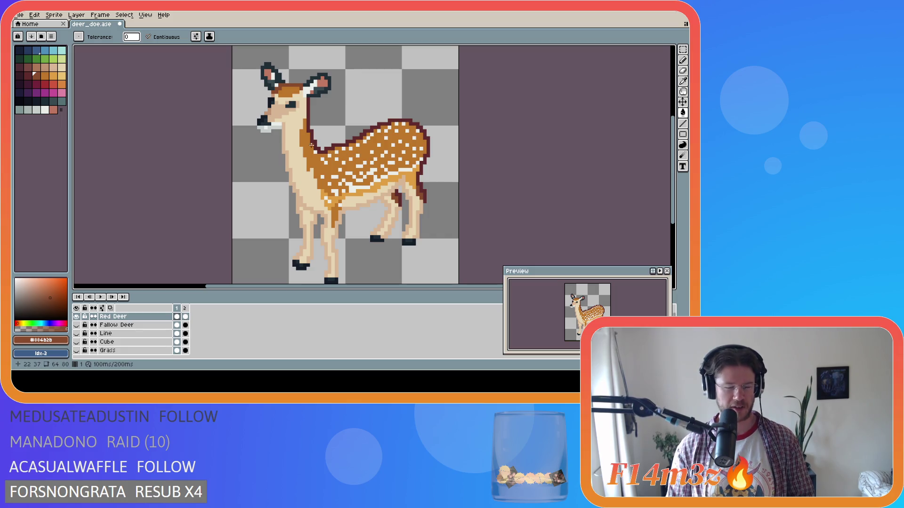
pyautogui.click(416, 143)
# Sample the darker orange (#bc772b) and fill the belly band with it.
pyautogui.press('i')
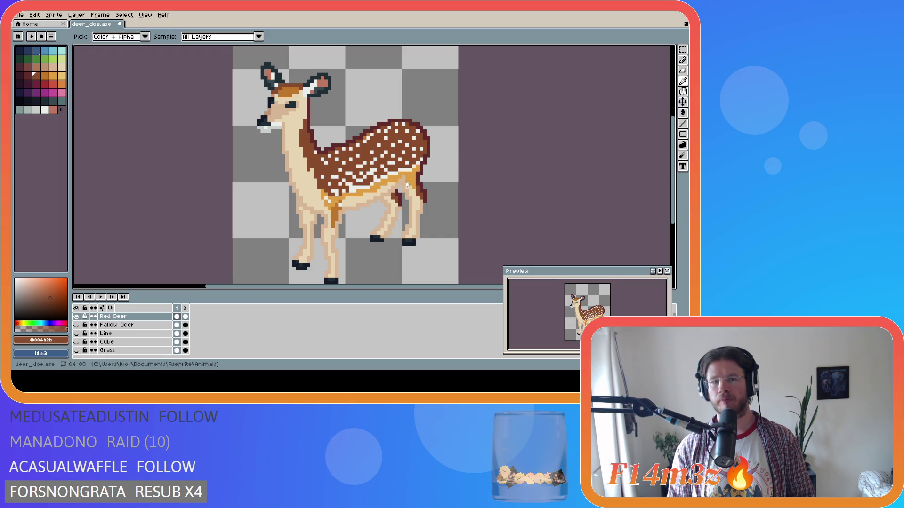
pyautogui.press('g')
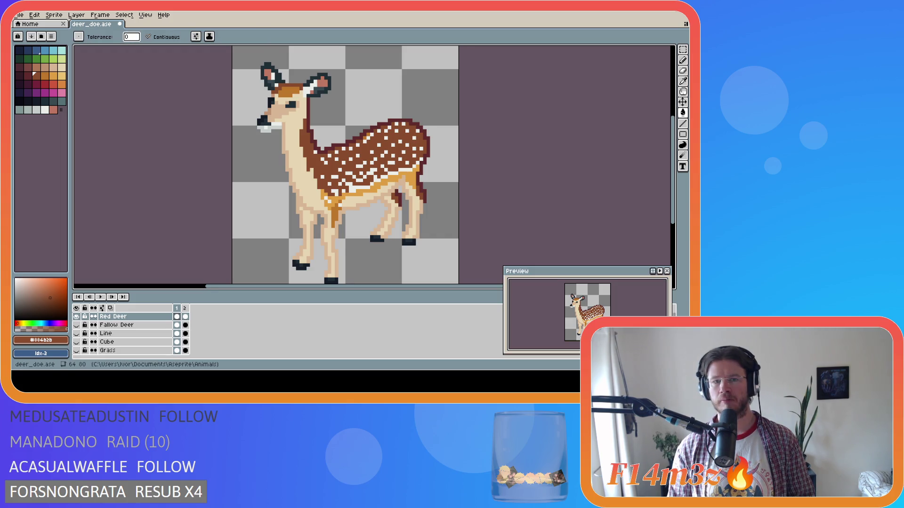
pyautogui.scroll(2, 403, 179)
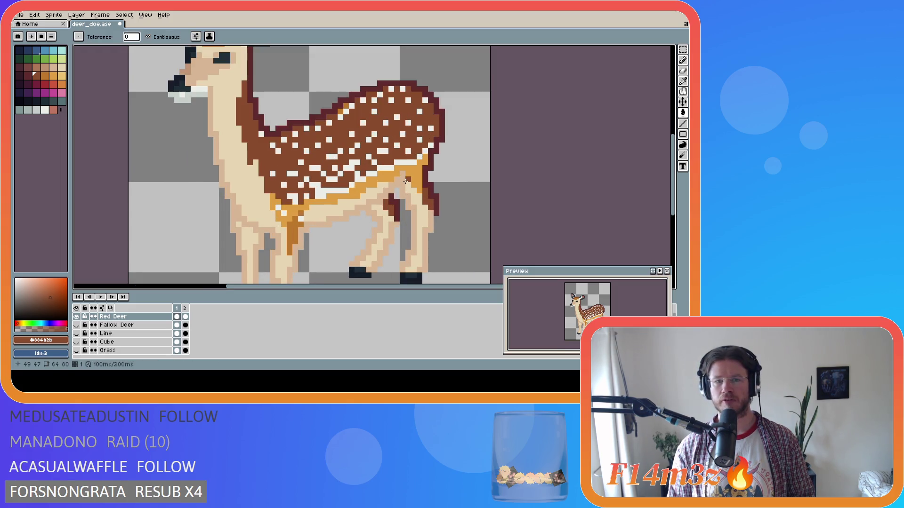
pyautogui.keyDown('alt'); pyautogui.click(340, 109); pyautogui.keyUp('alt')
pyautogui.click(368, 175)
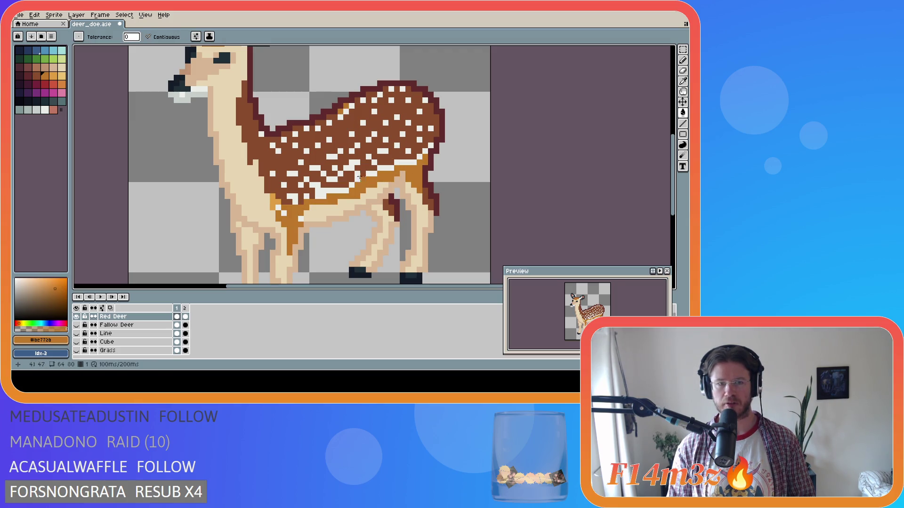
# Fill the stray orange pixel and a white cluster on the back with body brown.
pyautogui.keyDown('alt'); pyautogui.click(339, 118); pyautogui.keyUp('alt')
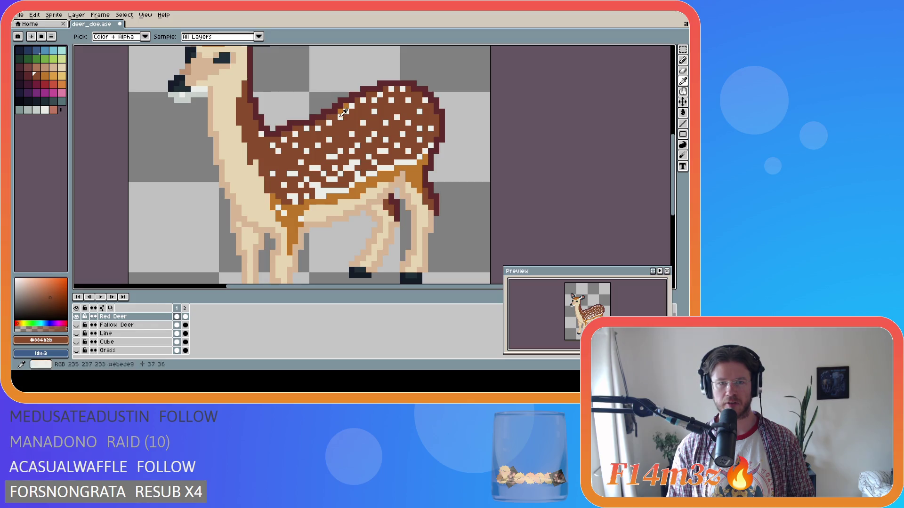
pyautogui.click(347, 107)
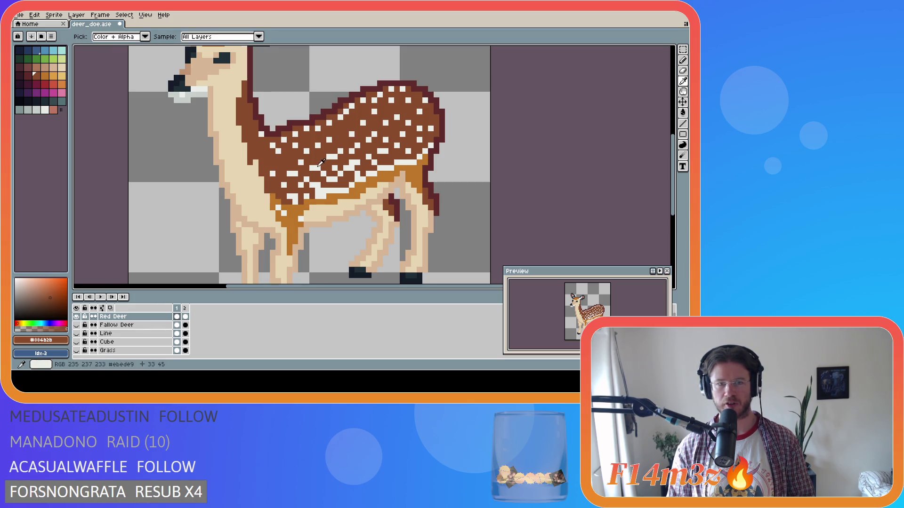
pyautogui.press('alt')
pyautogui.click(325, 188)
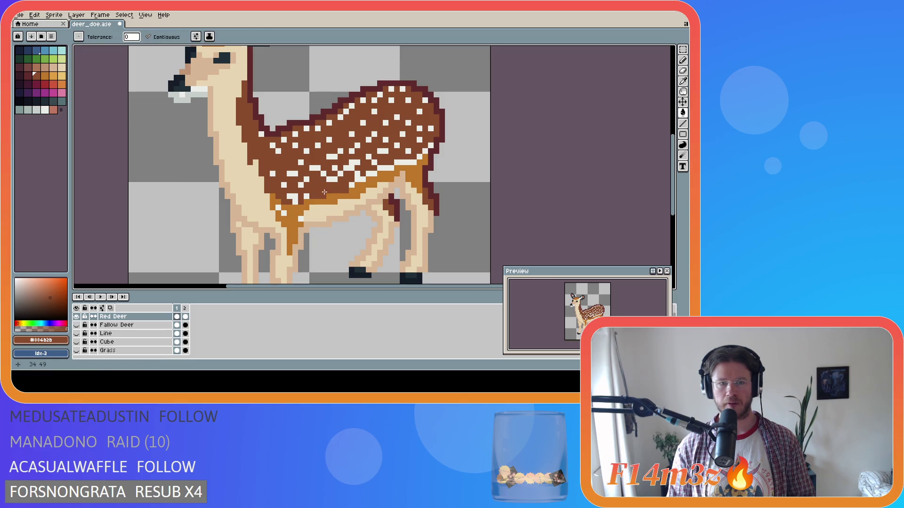
# Bucket-fill the white spots on the back, rump and upper back with brown.
pyautogui.click(335, 157)
pyautogui.click(341, 150)
pyautogui.click(363, 181)
pyautogui.click(358, 177)
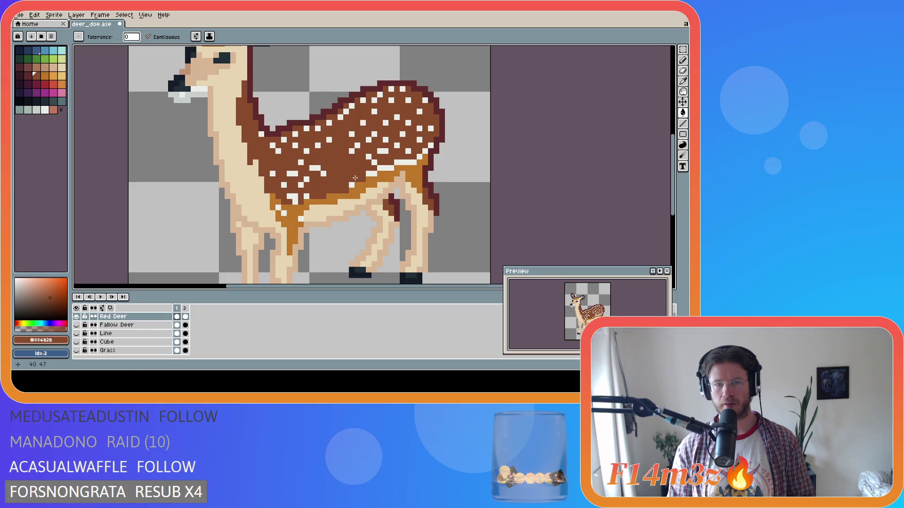
pyautogui.click(401, 162)
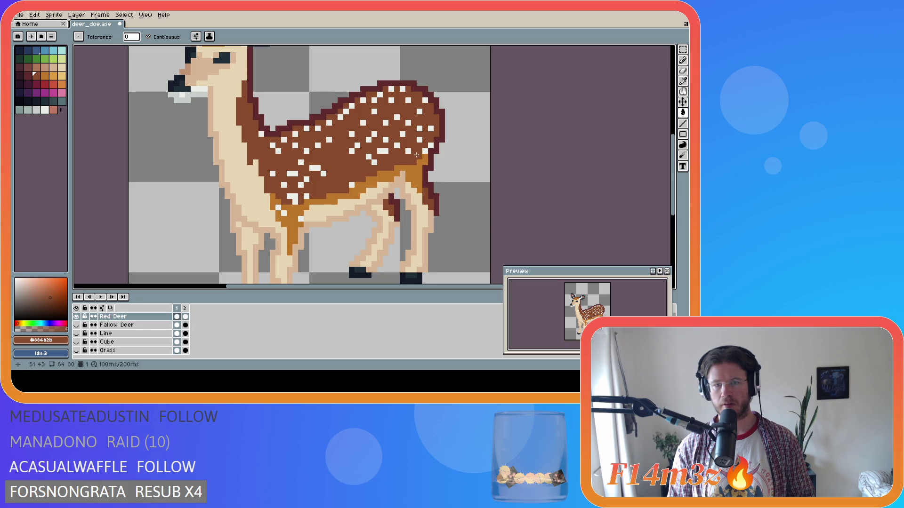
pyautogui.click(429, 128)
pyautogui.click(419, 128)
pyautogui.click(425, 100)
pyautogui.click(408, 101)
pyautogui.click(391, 100)
pyautogui.click(402, 89)
pyautogui.click(391, 88)
pyautogui.click(379, 94)
pyautogui.click(376, 99)
pyautogui.click(374, 111)
pyautogui.click(363, 100)
pyautogui.click(352, 106)
pyautogui.click(346, 112)
pyautogui.click(340, 117)
pyautogui.click(329, 123)
pyautogui.click(317, 128)
pyautogui.click(306, 128)
# Paint over the remaining white spots on the shoulder, flanks and rump in brown.
pyautogui.click(295, 134)
pyautogui.click(295, 145)
pyautogui.click(284, 140)
pyautogui.click(272, 145)
pyautogui.click(261, 134)
pyautogui.click(272, 174)
pyautogui.click(289, 196)
pyautogui.click(295, 202)
pyautogui.click(284, 185)
pyautogui.click(293, 173)
pyautogui.click(301, 185)
pyautogui.click(307, 179)
pyautogui.click(315, 168)
pyautogui.click(323, 174)
pyautogui.click(301, 162)
pyautogui.click(306, 151)
pyautogui.click(318, 145)
pyautogui.click(329, 140)
pyautogui.click(352, 151)
pyautogui.click(357, 146)
pyautogui.click(351, 134)
pyautogui.click(362, 123)
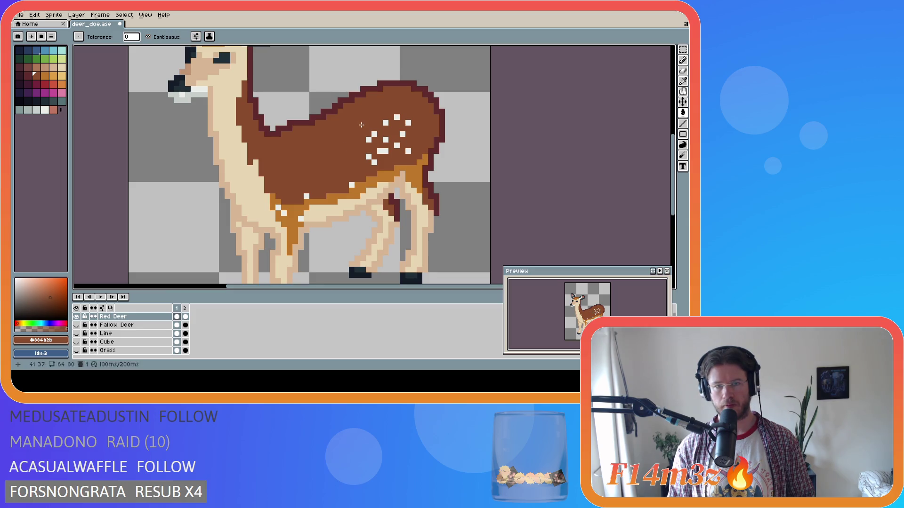
pyautogui.click(374, 134)
pyautogui.click(368, 140)
pyautogui.click(385, 140)
pyautogui.click(382, 151)
pyautogui.click(397, 146)
pyautogui.click(408, 151)
pyautogui.click(402, 134)
pyautogui.click(408, 123)
pyautogui.click(396, 117)
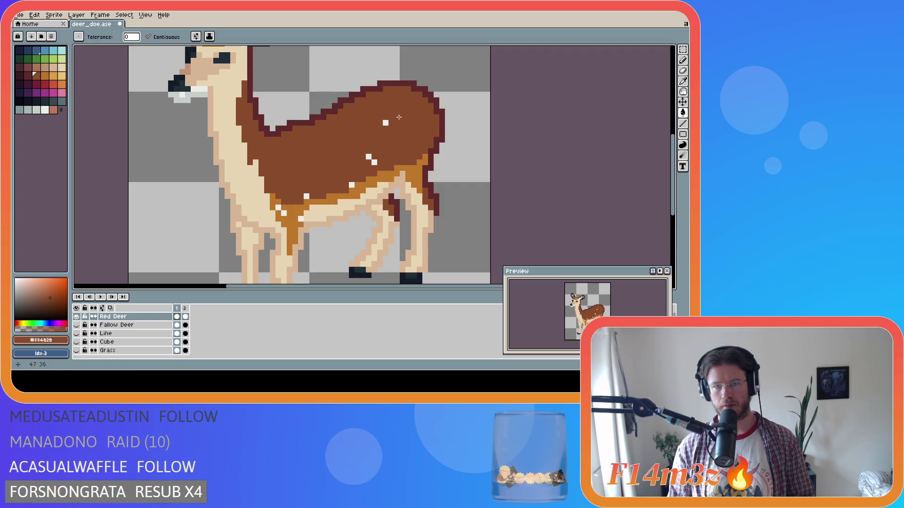
pyautogui.click(385, 123)
pyautogui.click(368, 157)
pyautogui.click(375, 163)
pyautogui.click(352, 184)
pyautogui.click(306, 195)
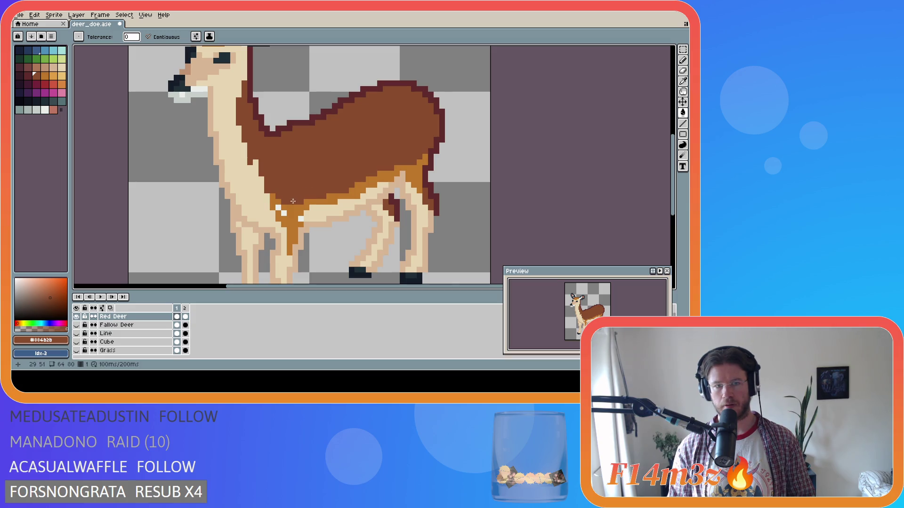
# Sample the belly band's orange and turn the three white chest spots orange.
pyautogui.keyDown('alt'); pyautogui.click(293, 209); pyautogui.keyUp('alt')
pyautogui.click(284, 214)
pyautogui.click(278, 208)
pyautogui.click(301, 219)
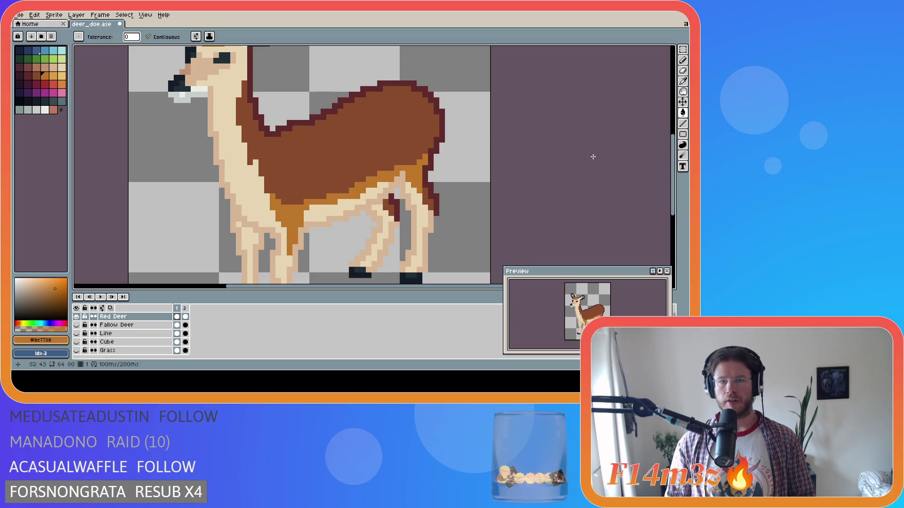
pyautogui.scroll(-1, 678, 168)
# Zoom out to view the finished Red Deer with brown body, cream legs and dark hooves.
pyautogui.scroll(-2, 677, 168)
pyautogui.press('alt')
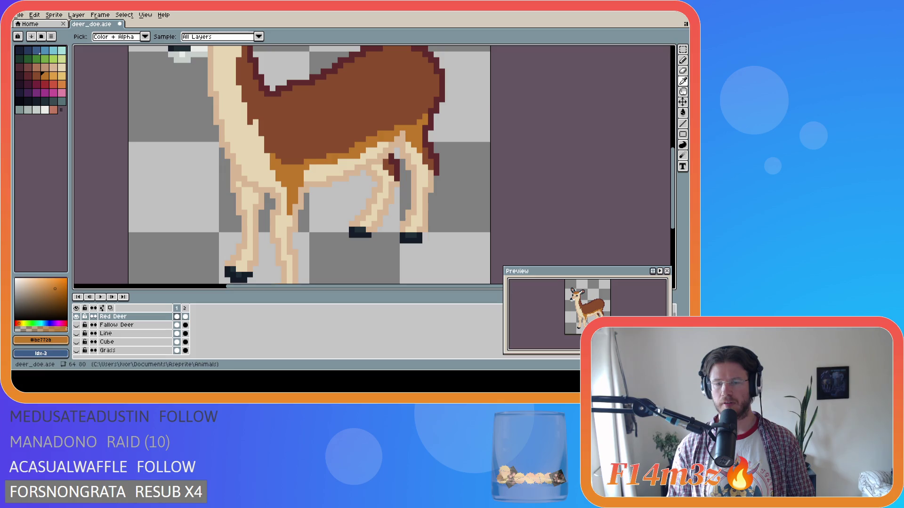
pyautogui.press('alt')
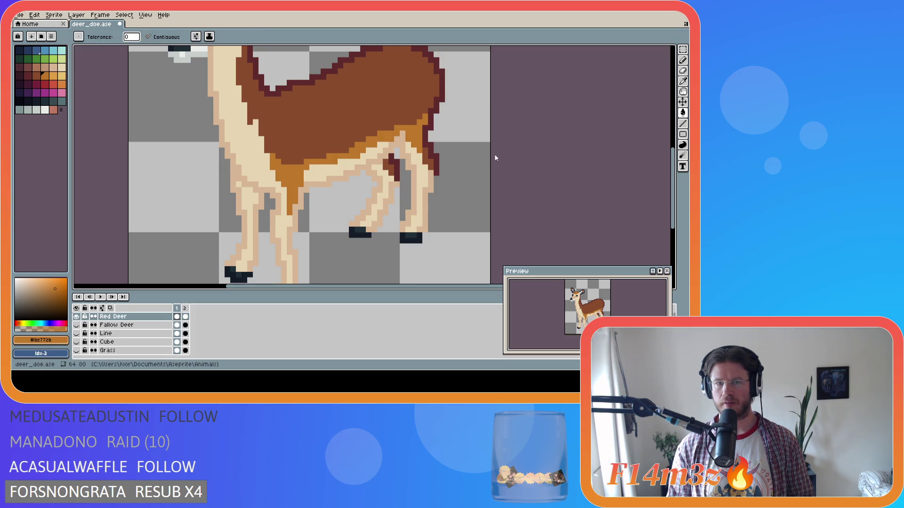
pyautogui.press('alt')
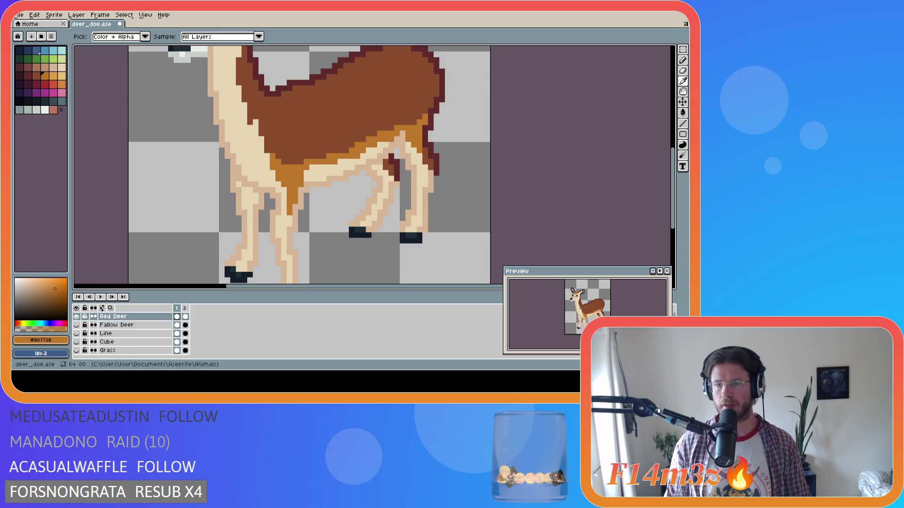
pyautogui.press('g')
pyautogui.scroll(-1, 374, 123)
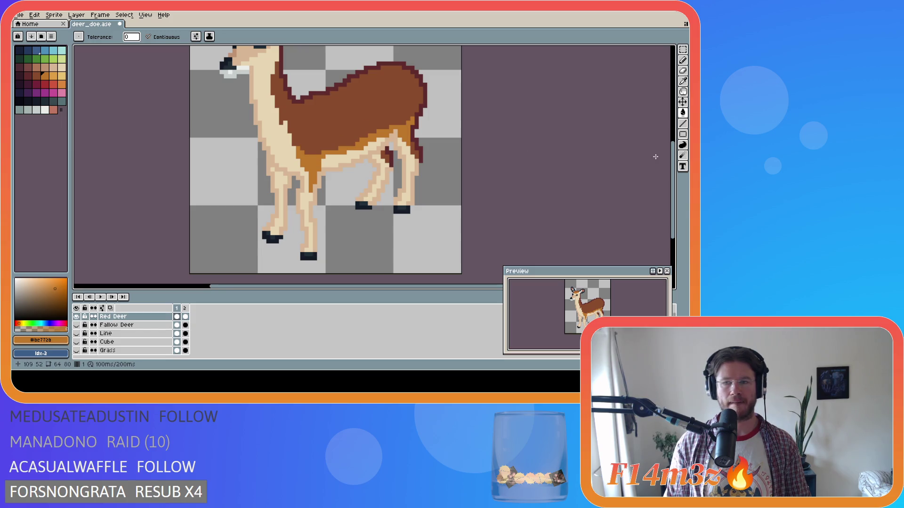
pyautogui.press('i')
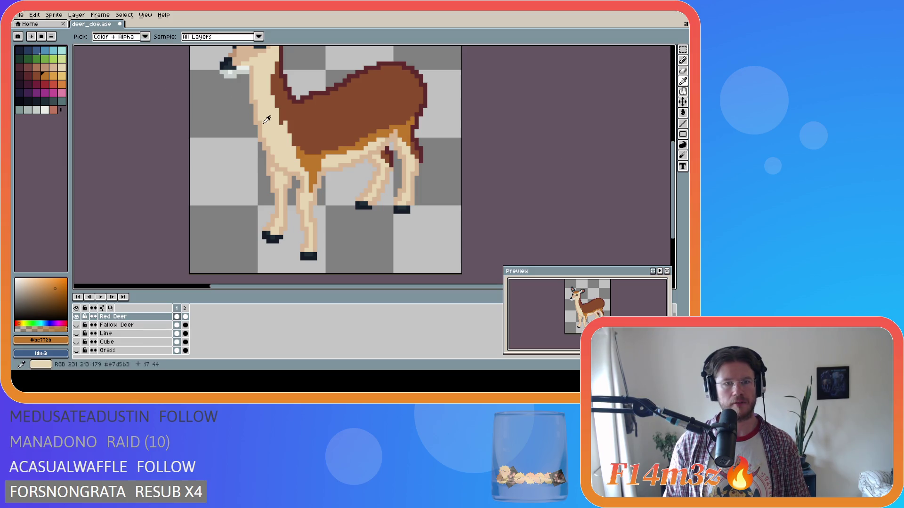
# Bucket-fill the cream neck, chest, belly, hind legs and front leg with tan swatch Idx-15.
pyautogui.click(280, 124)
pyautogui.press('g')
pyautogui.click(44, 67)
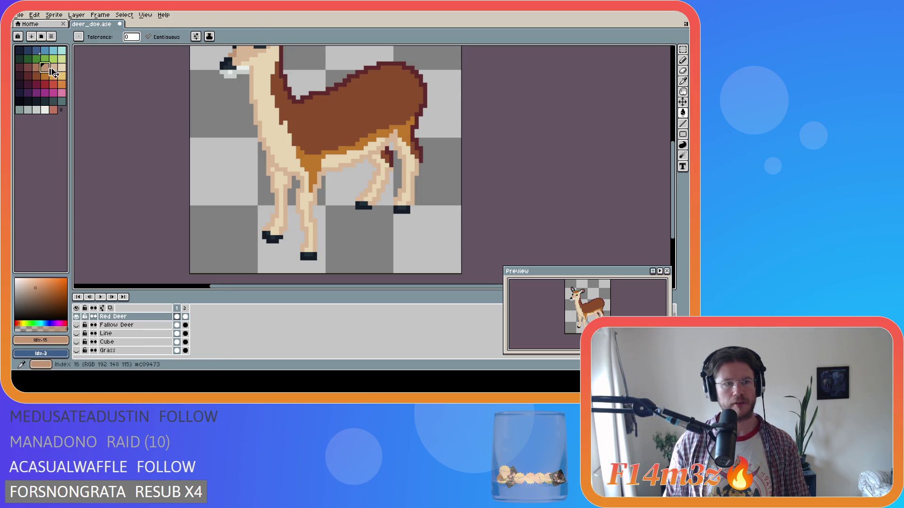
pyautogui.click(269, 119)
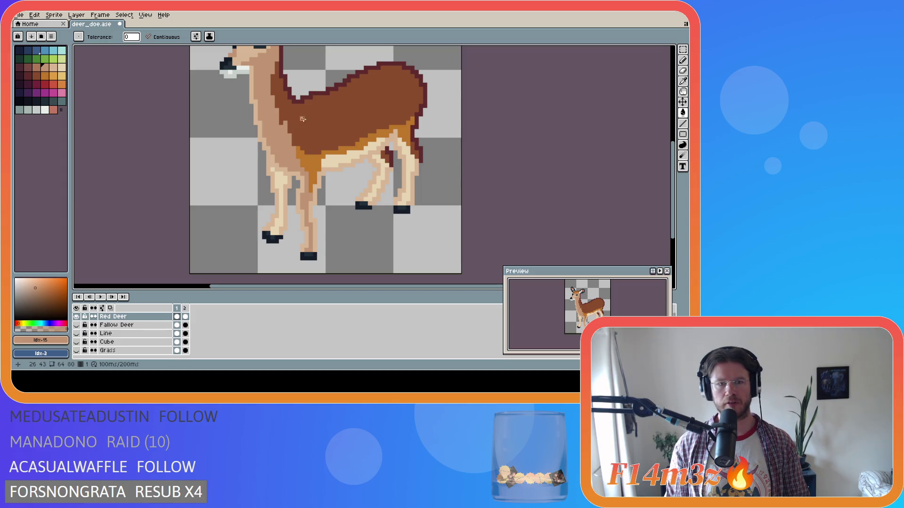
pyautogui.moveTo(673, 167); pyautogui.dragTo(672, 145)
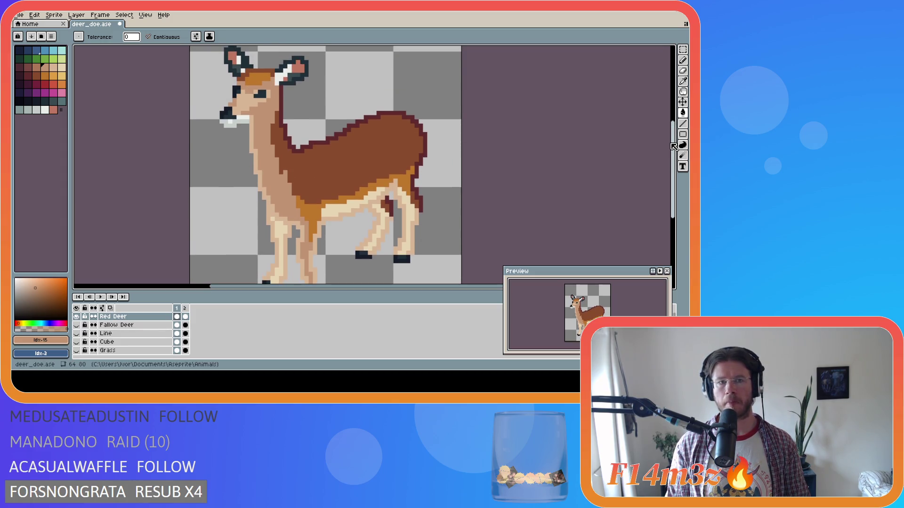
pyautogui.click(335, 210)
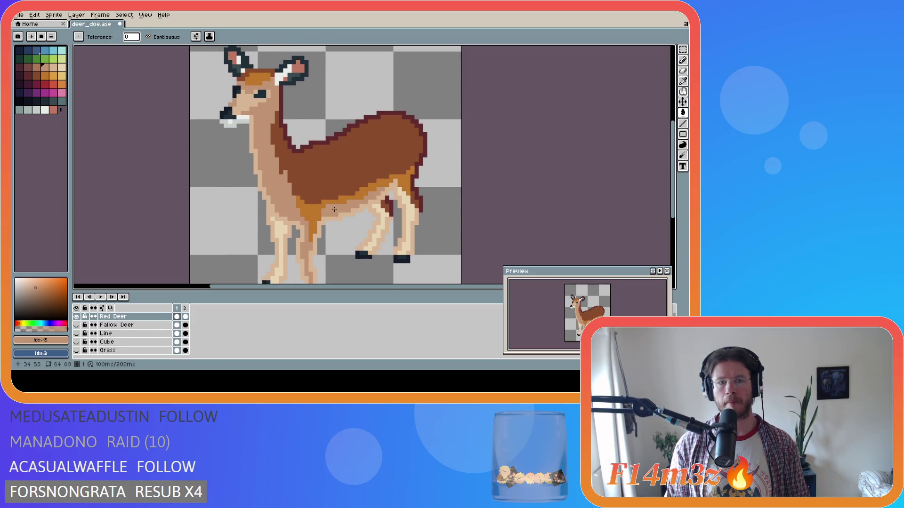
pyautogui.click(401, 221)
pyautogui.click(382, 226)
pyautogui.press('i')
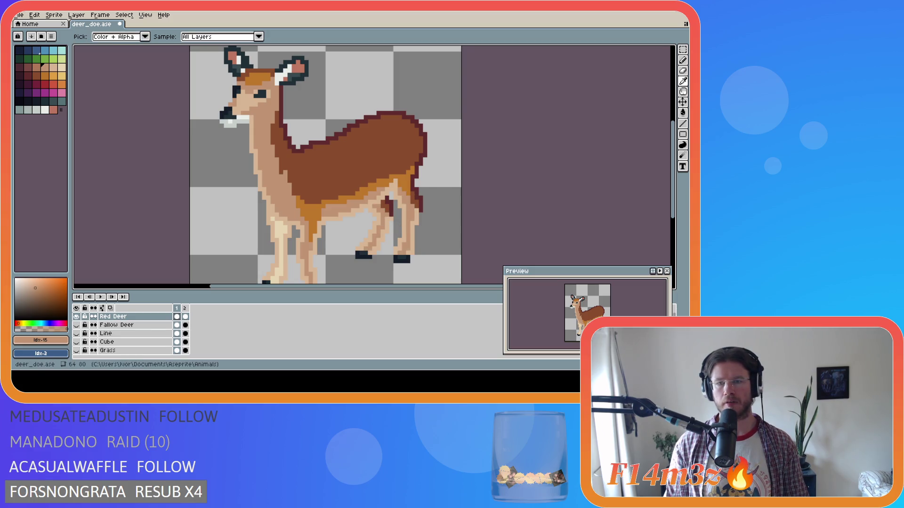
pyautogui.press('g')
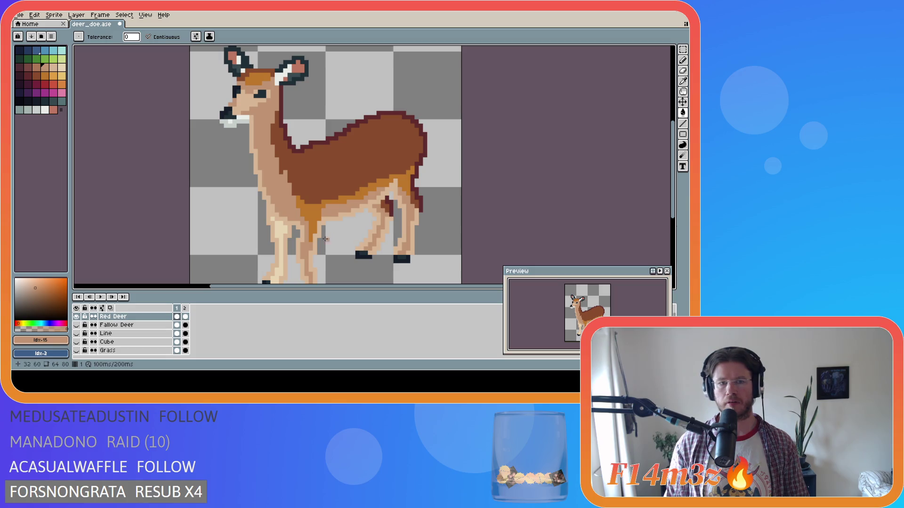
pyautogui.click(283, 245)
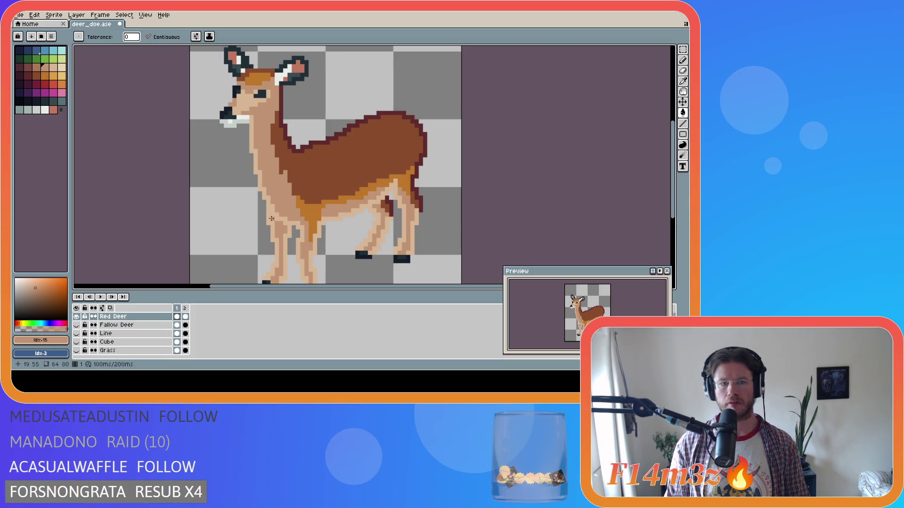
# Fill the remaining light cream on the neck, belly and both hind legs with darker tan Idx-14.
pyautogui.click(38, 69)
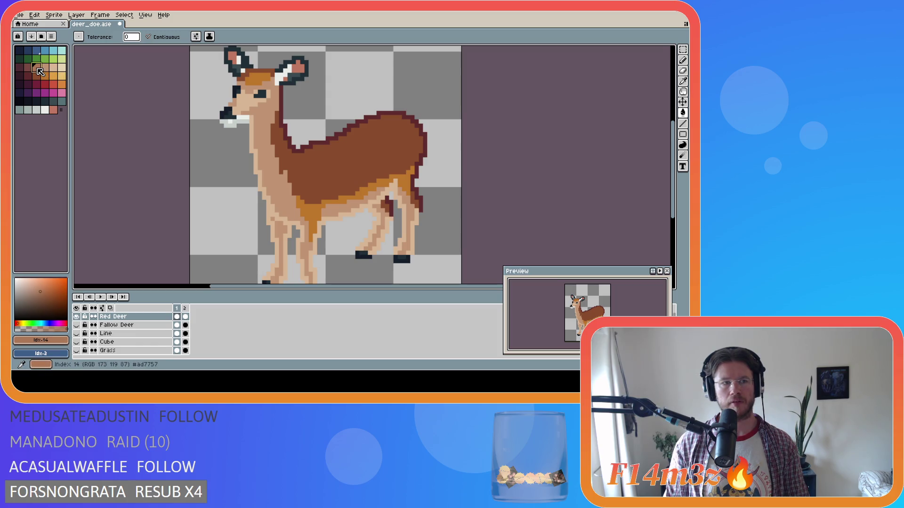
pyautogui.click(250, 145)
pyautogui.click(320, 232)
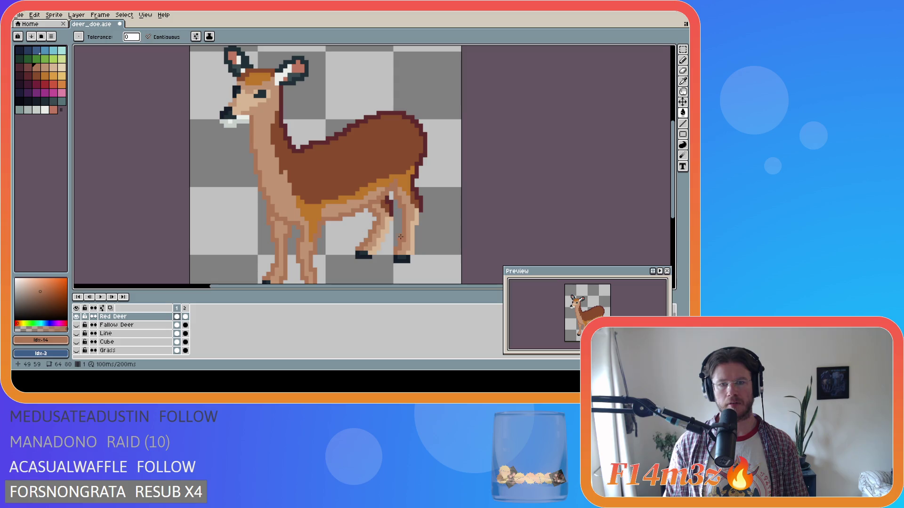
pyautogui.click(413, 229)
pyautogui.click(387, 225)
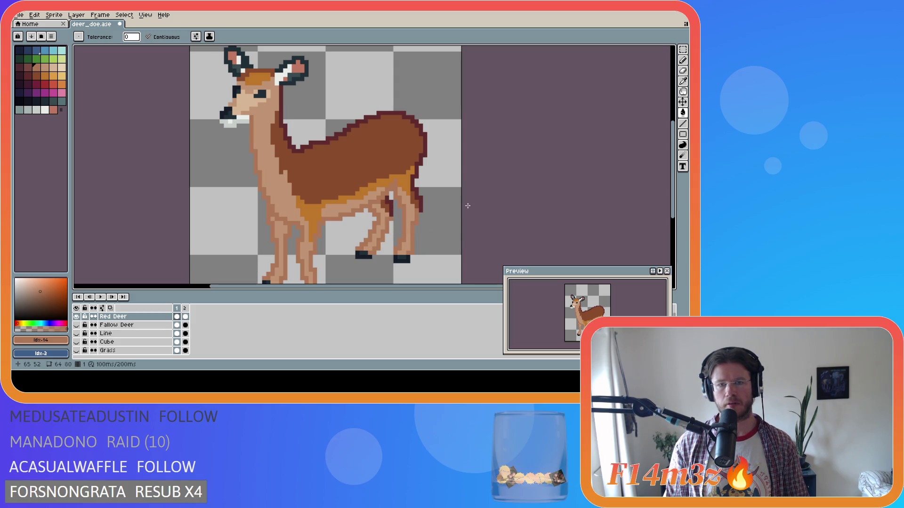
pyautogui.press('i')
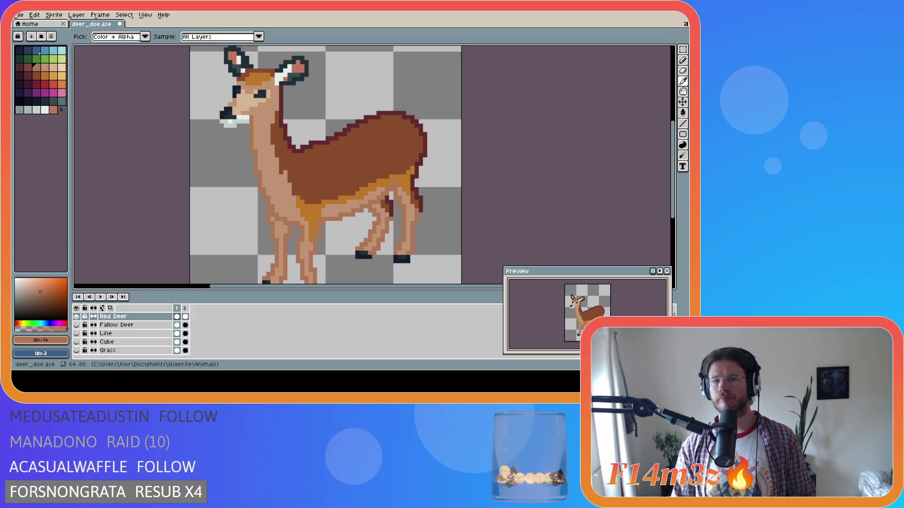
# Paint over the orange belly band with the sampled tan #c09473.
pyautogui.click(336, 211)
pyautogui.press('h')
pyautogui.press('b')
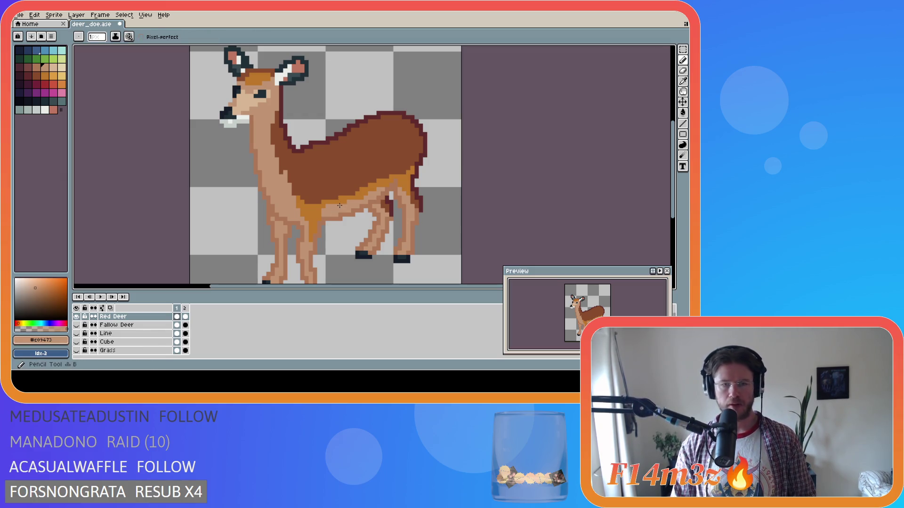
pyautogui.press('g')
pyautogui.click(340, 201)
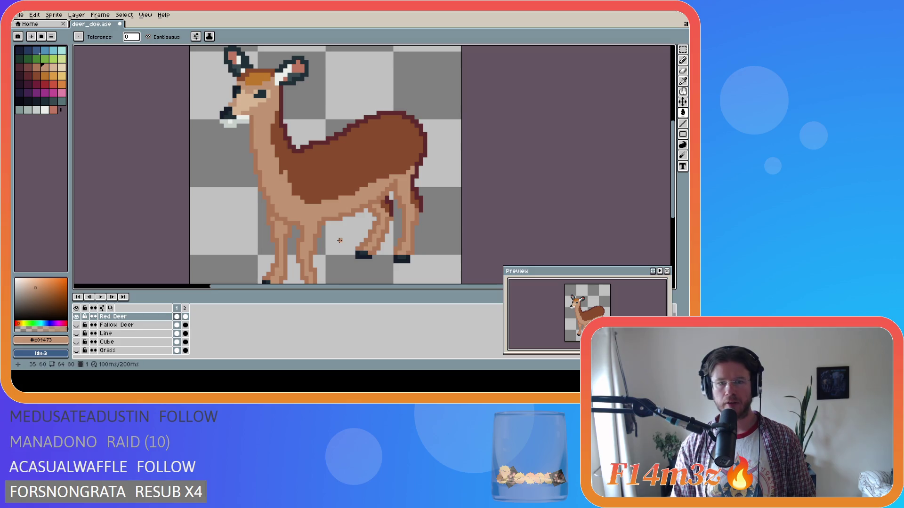
# Sample body brown #884b2b and draw it along the deer's lower belly.
pyautogui.press('i')
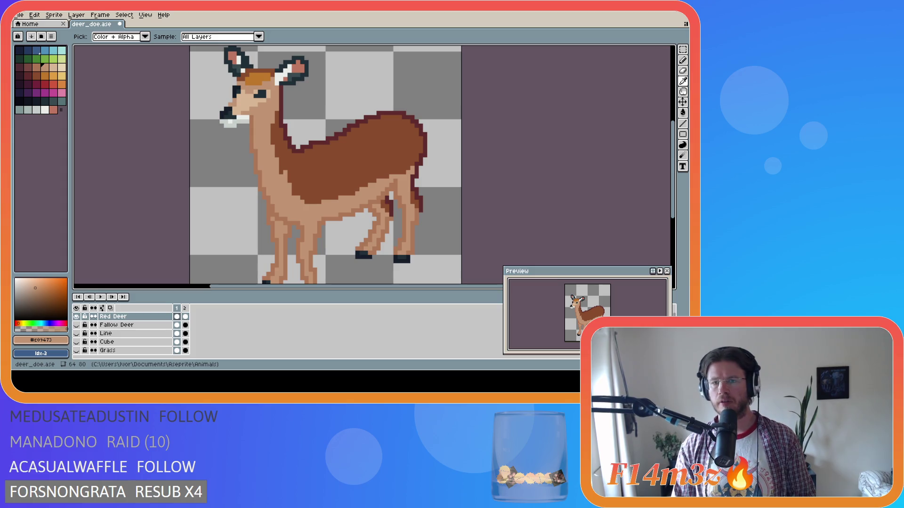
pyautogui.press('g')
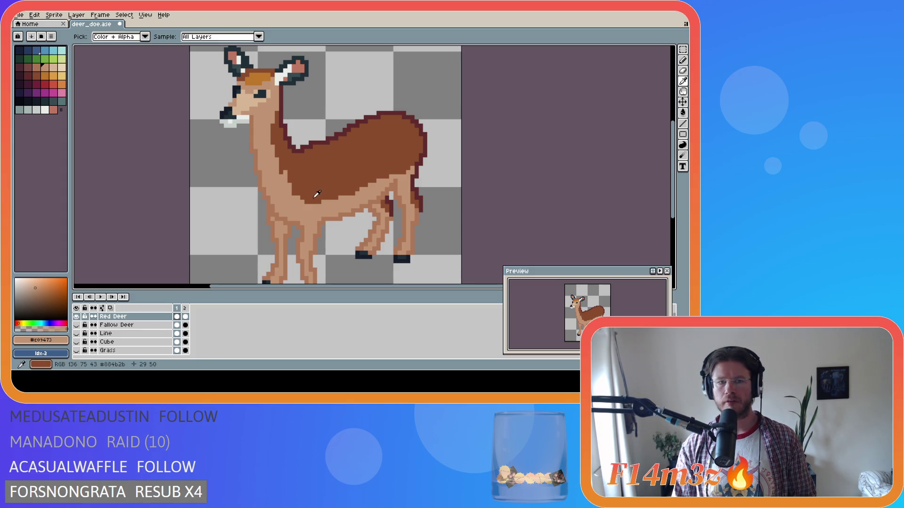
pyautogui.keyDown('alt'); pyautogui.click(309, 204); pyautogui.keyUp('alt')
pyautogui.press('b')
pyautogui.moveTo(293, 193)
pyautogui.mouseDown()
pyautogui.moveTo(311, 211)
pyautogui.moveTo(327, 198)
pyautogui.mouseUp()
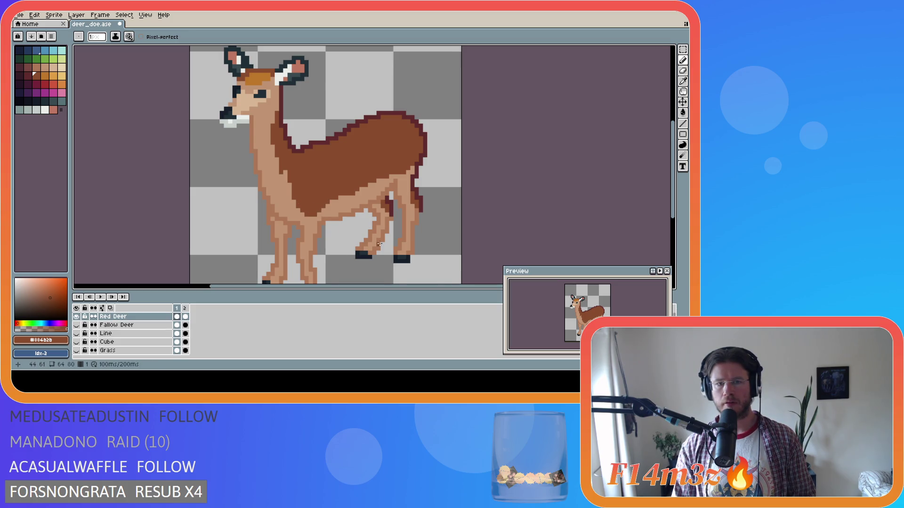
# Resample the tan and body brown, and undo a stray pencil stroke on the belly.
pyautogui.scroll(-1, 380, 241)
pyautogui.scroll(1, 380, 241)
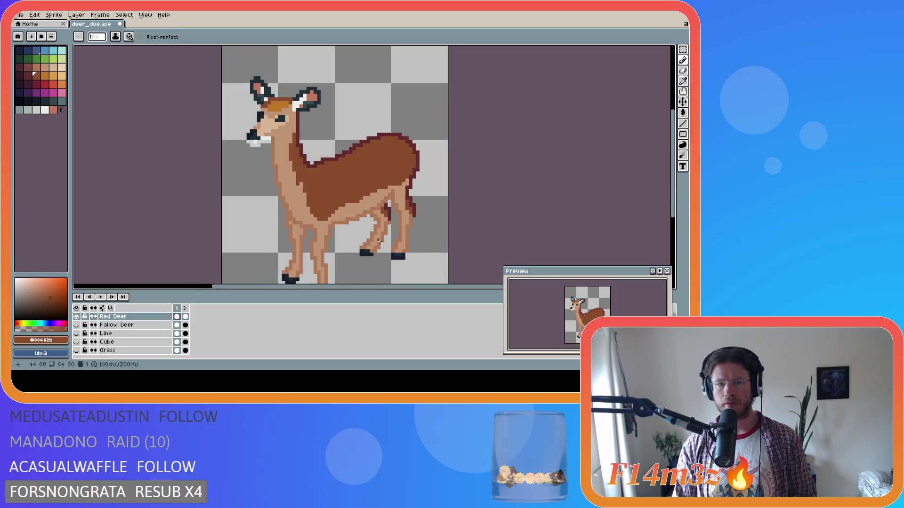
pyautogui.keyDown('alt'); pyautogui.click(359, 203); pyautogui.keyUp('alt')
pyautogui.press('i')
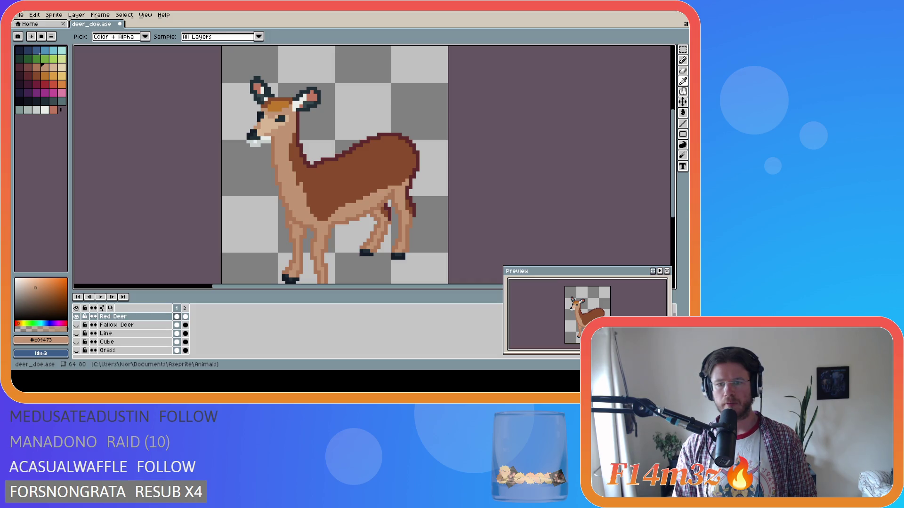
pyautogui.press('b')
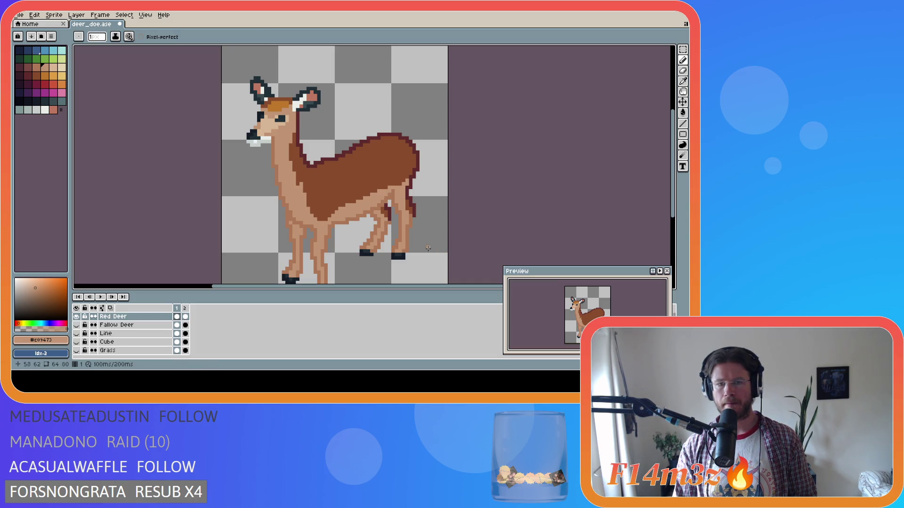
pyautogui.keyDown('alt'); pyautogui.click(388, 189); pyautogui.keyUp('alt')
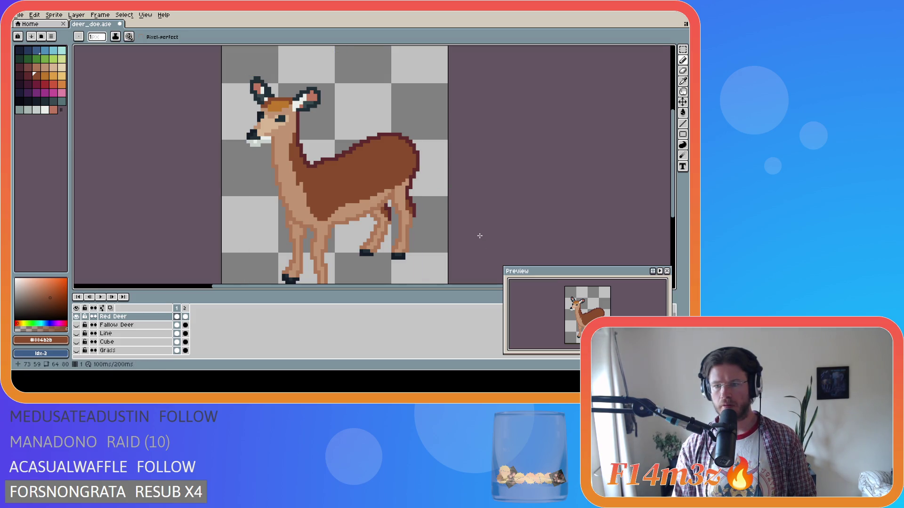
pyautogui.hotkey('ctrl', 'z')
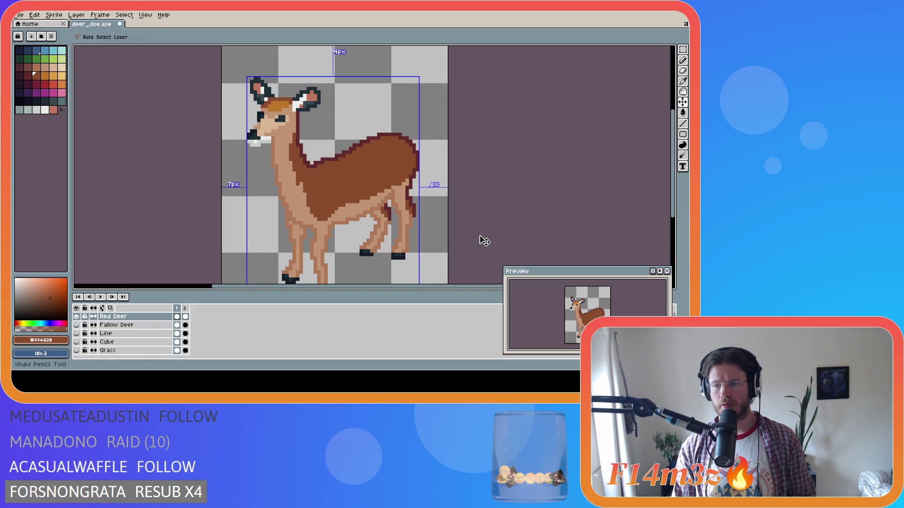
# Resample tan and dark brown from the deer, then make darker tan swatch Idx-14 current.
pyautogui.press('b')
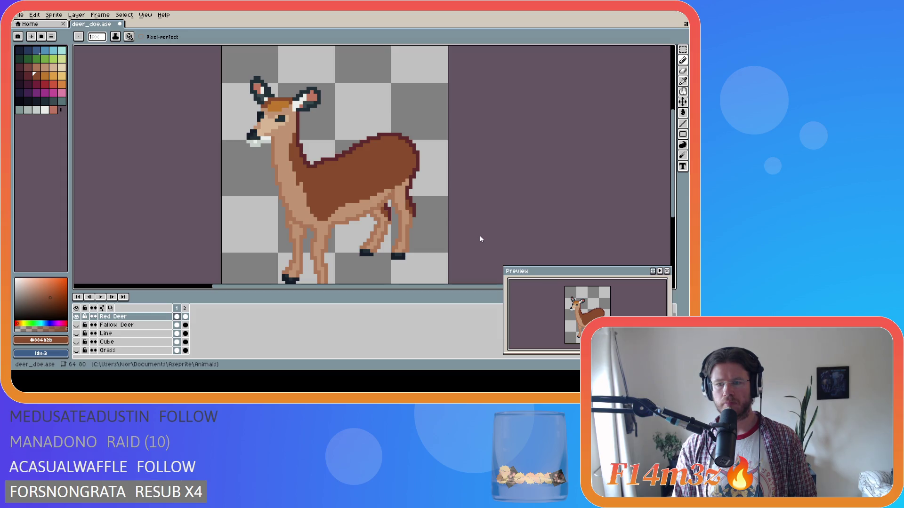
pyautogui.press('i')
pyautogui.click(348, 202)
pyautogui.click(345, 193)
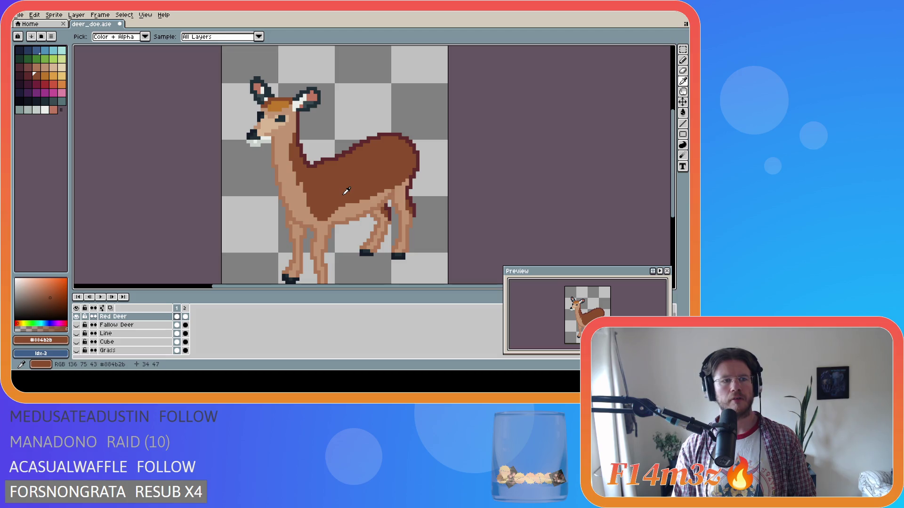
pyautogui.press('b')
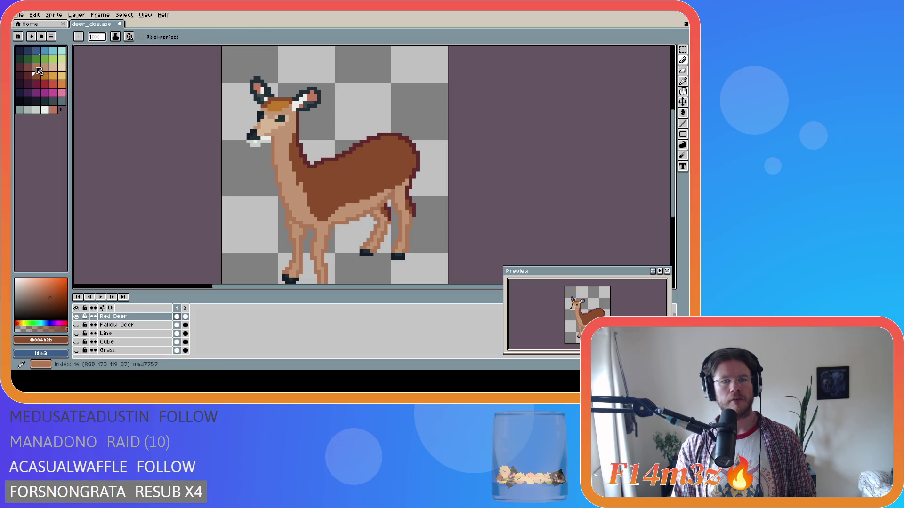
pyautogui.click(37, 67)
pyautogui.press('g')
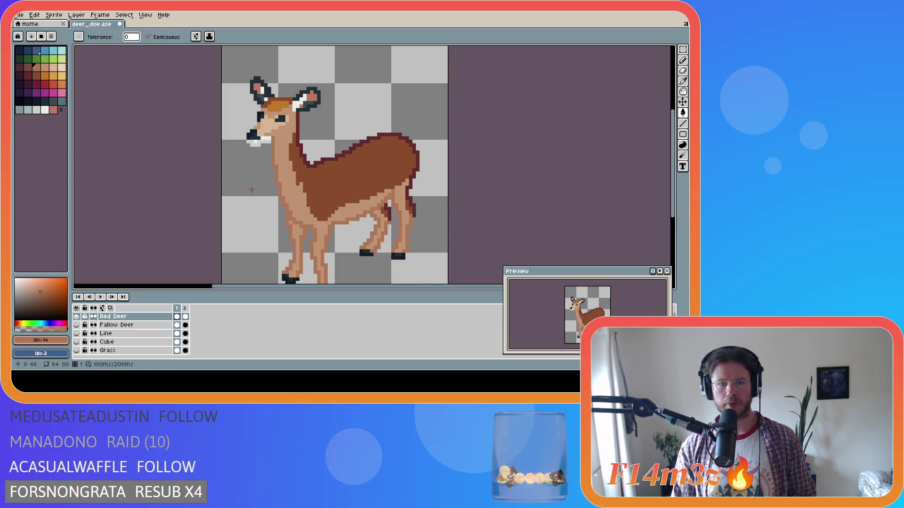
# Darken the front outline and both hind-leg outlines to maroon with palette colour Idx-13.
pyautogui.click(28, 67)
pyautogui.click(279, 178)
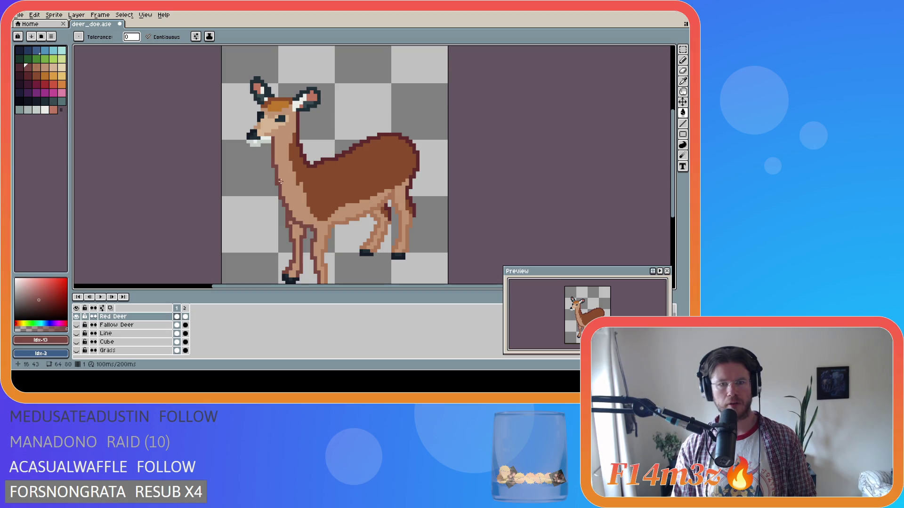
pyautogui.click(386, 226)
pyautogui.click(407, 226)
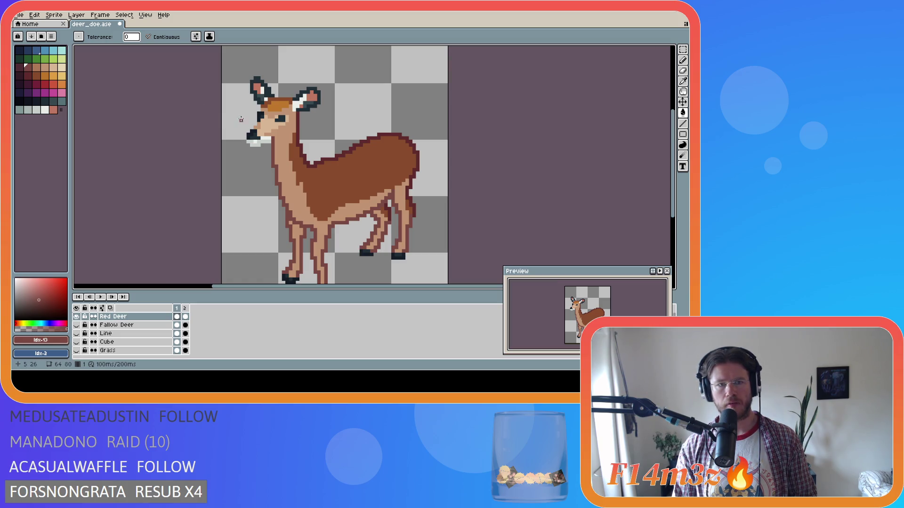
# Fill the far hind, inner hind and near front legs with darker tan Idx-14, then save.
pyautogui.press('i')
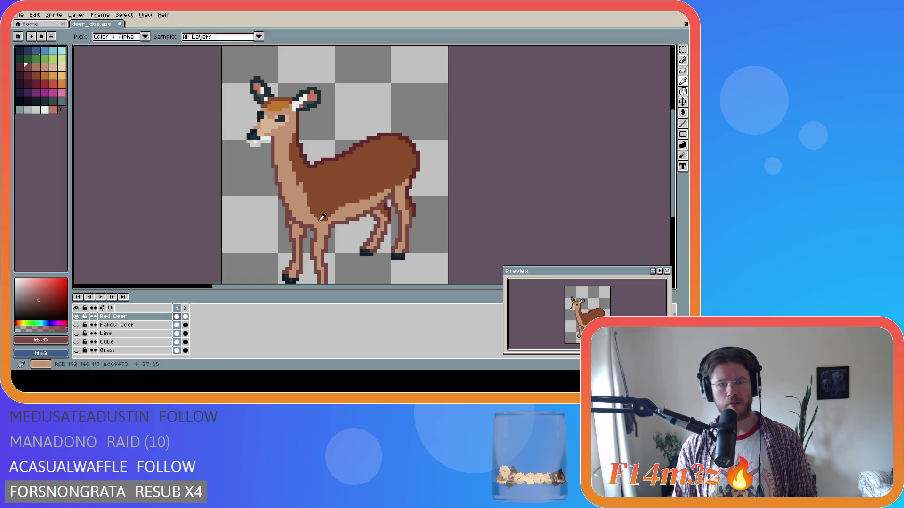
pyautogui.click(300, 199)
pyautogui.press('g')
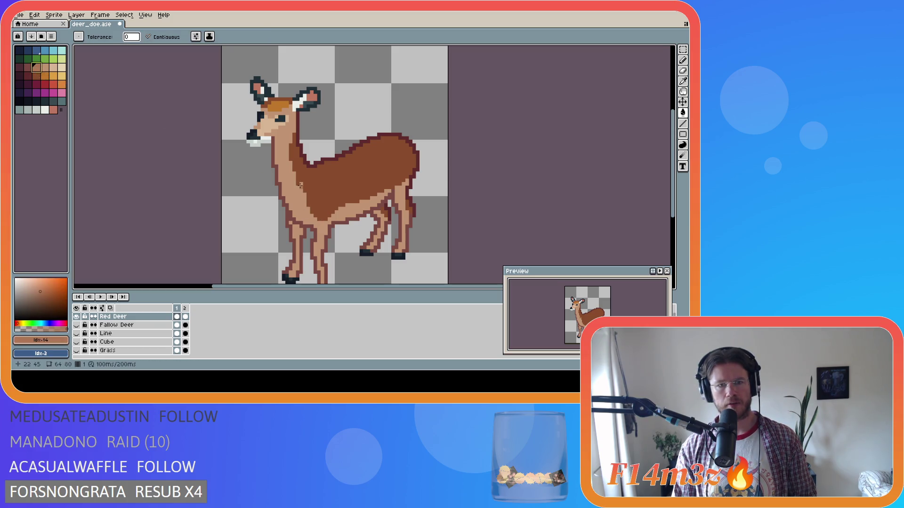
pyautogui.click(292, 188)
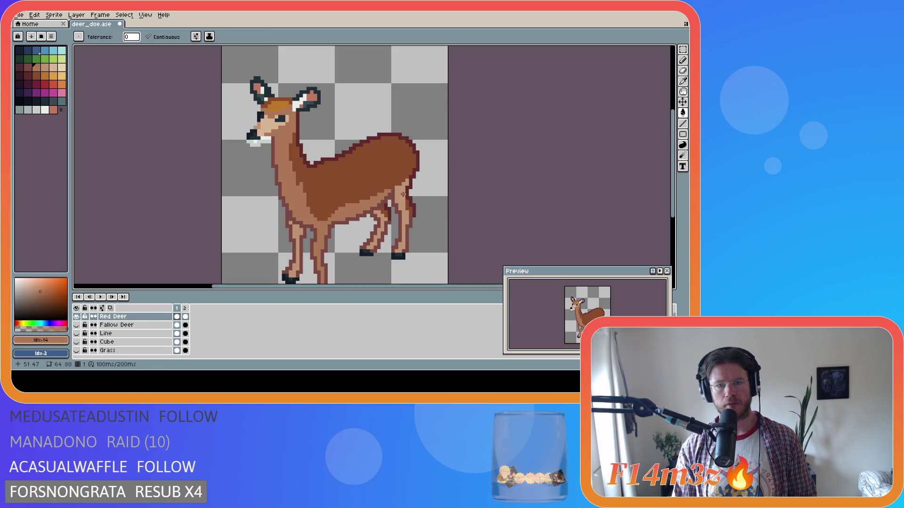
pyautogui.click(403, 194)
pyautogui.click(381, 227)
pyautogui.click(294, 246)
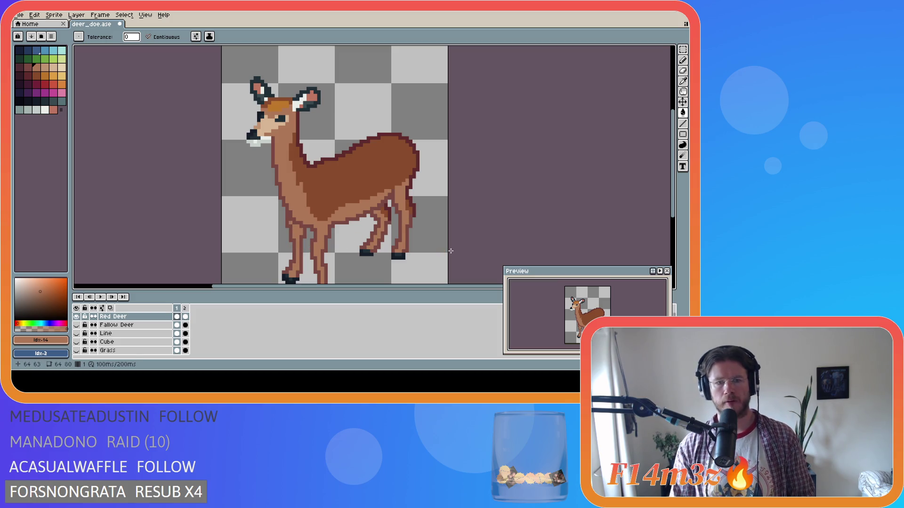
pyautogui.hotkey('ctrl', 's')
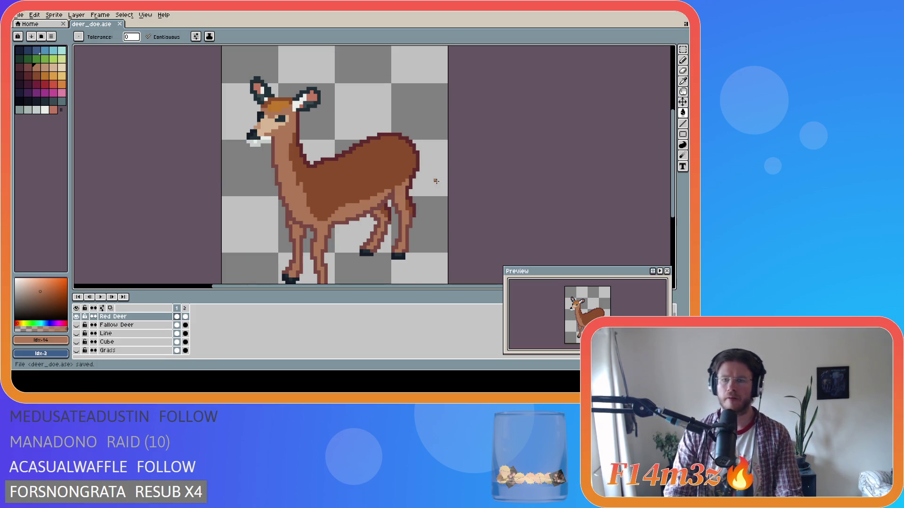
pyautogui.press('i')
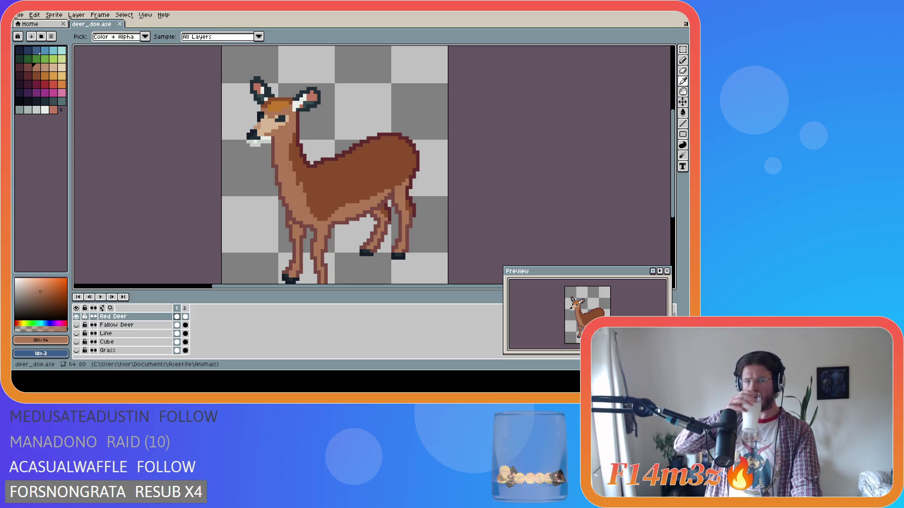
pyautogui.press('g')
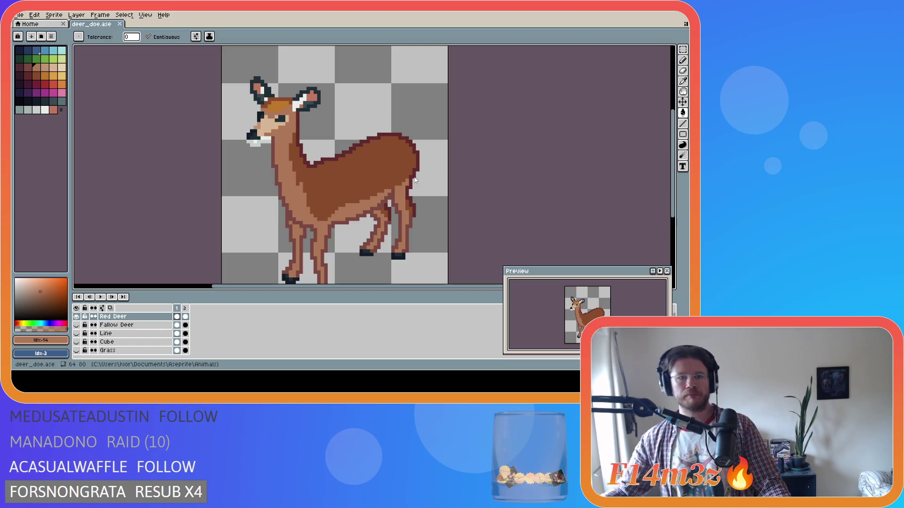
pyautogui.click(29, 70)
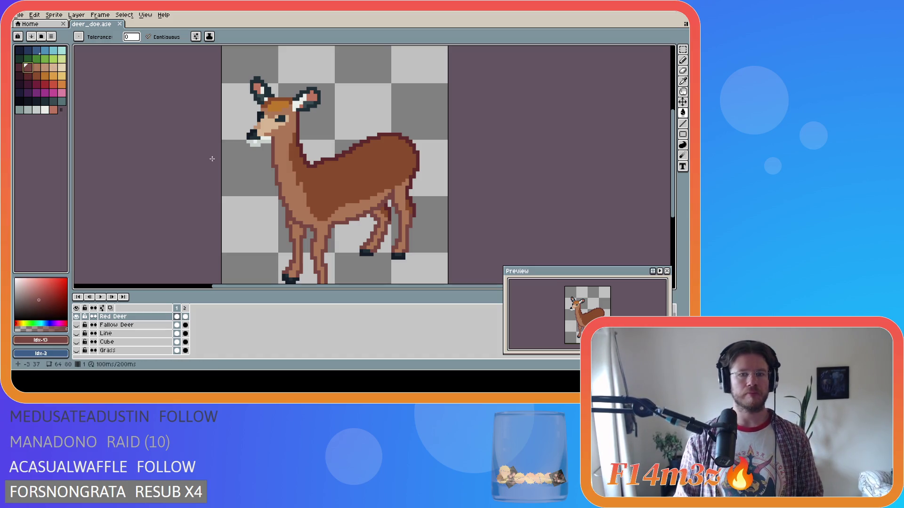
pyautogui.click(332, 218)
pyautogui.hotkey('ctrl', 'z')
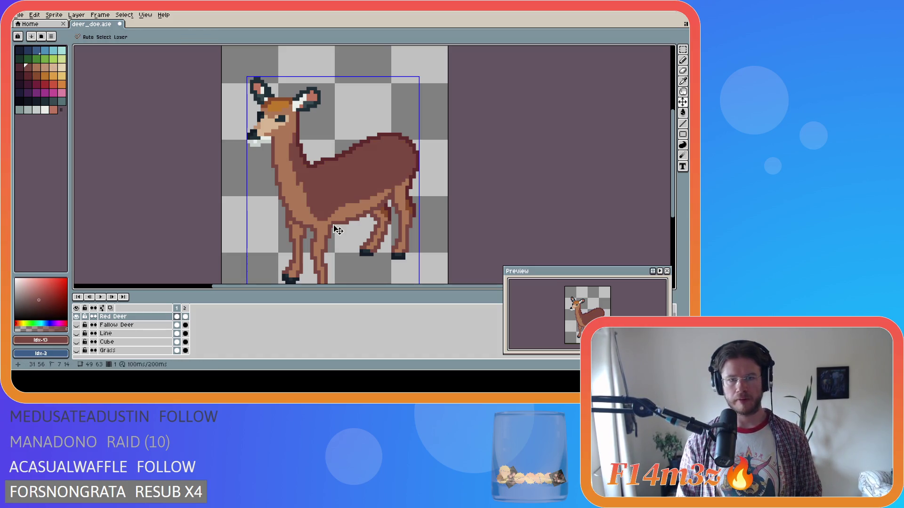
pyautogui.click(28, 75)
pyautogui.click(334, 184)
pyautogui.hotkey('ctrl', 'z')
pyautogui.press(']')
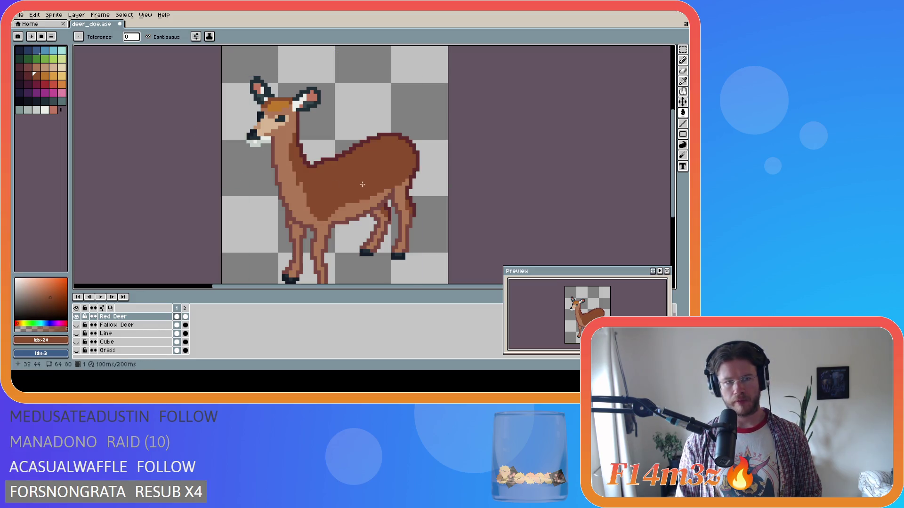
pyautogui.press(']')
pyautogui.click(355, 208)
pyautogui.hotkey('ctrl', 'z')
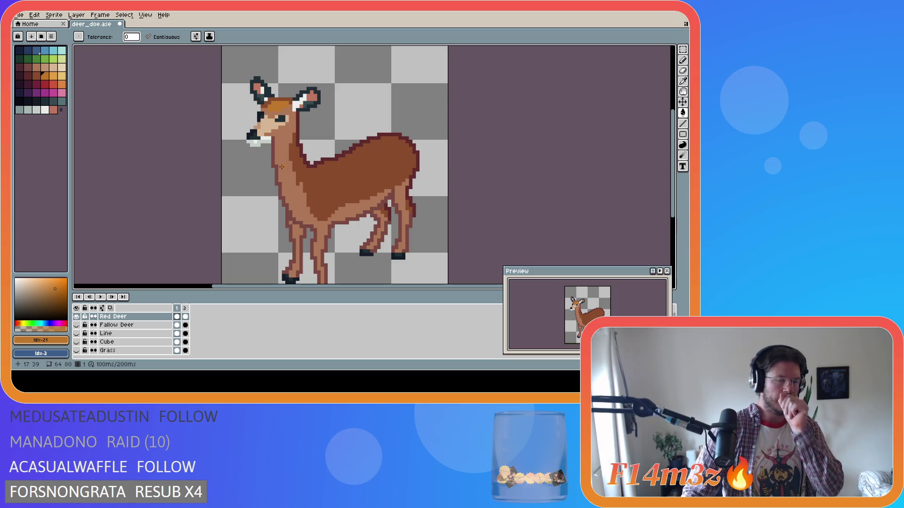
pyautogui.press('i')
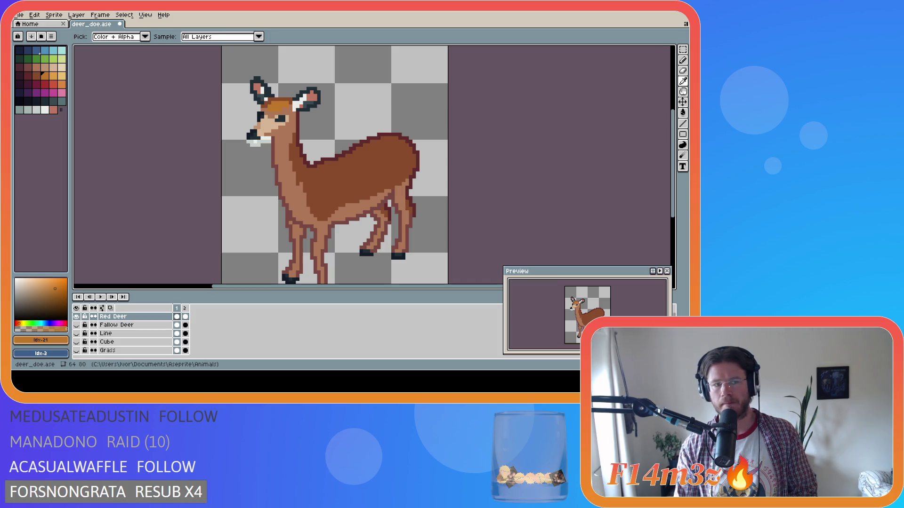
pyautogui.press('g')
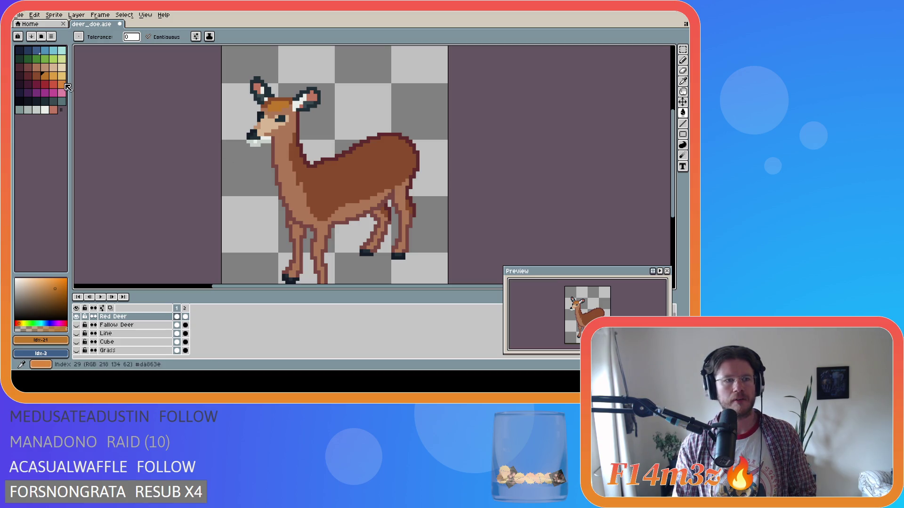
# Fill the white row and pixel under the muzzle with the light tan palette colour.
pyautogui.click(53, 68)
pyautogui.scroll(2, 265, 145)
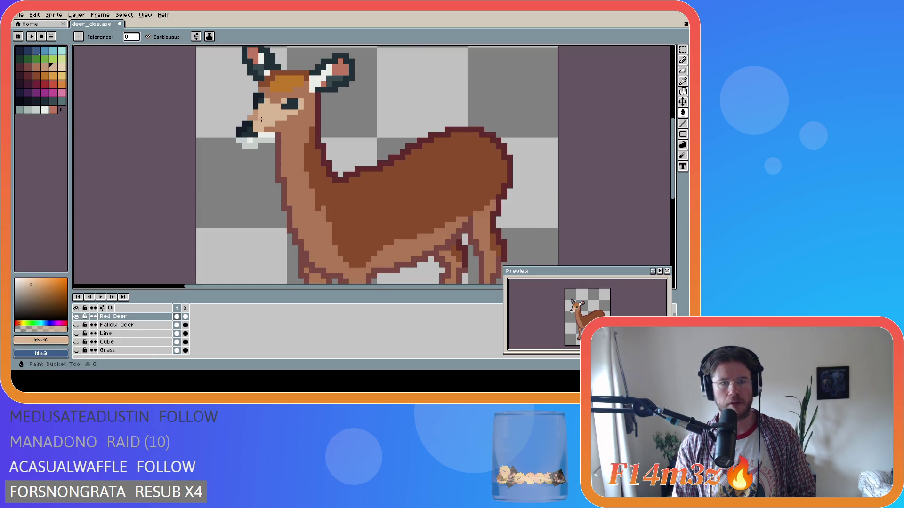
pyautogui.click(256, 135)
pyautogui.click(256, 144)
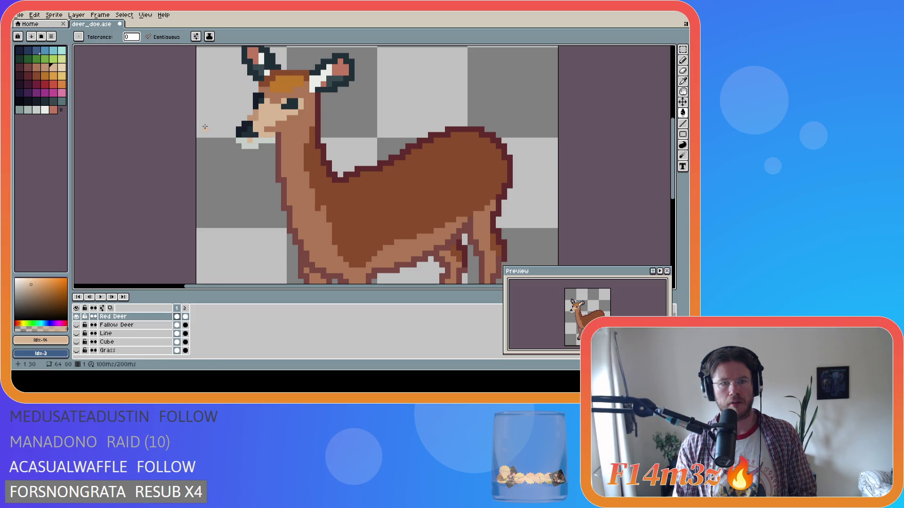
# Fill the remaining grey chin pixels with tan sampled from the face.
pyautogui.press('i')
pyautogui.click(282, 164)
pyautogui.press('g')
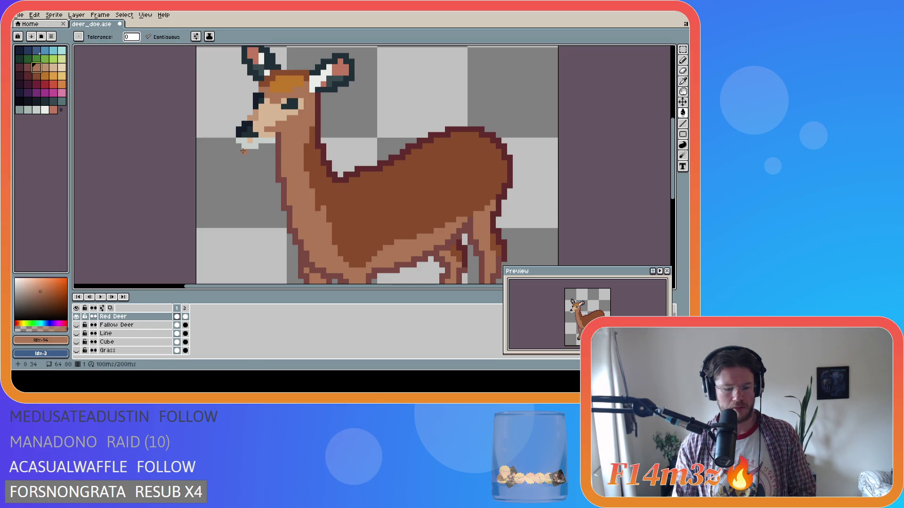
pyautogui.click(255, 141)
pyautogui.scroll(-3, 309, 164)
pyautogui.scroll(2, 321, 164)
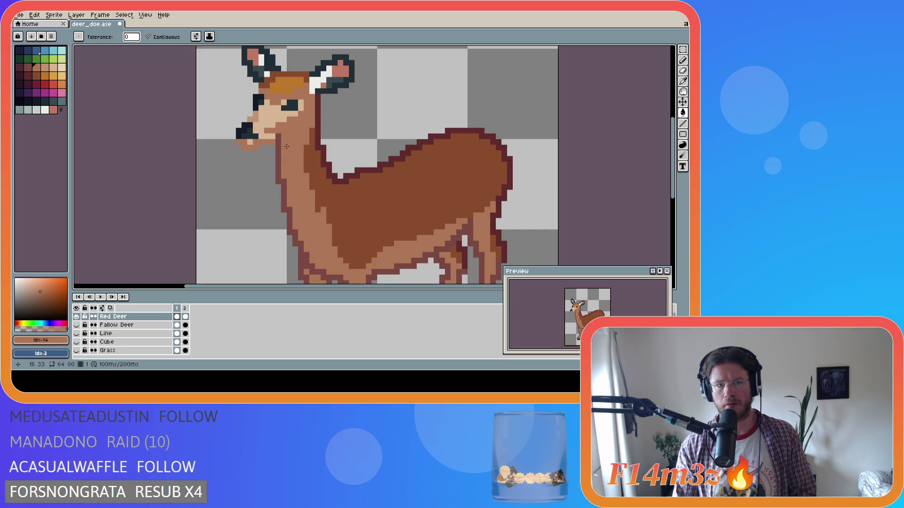
pyautogui.press('i')
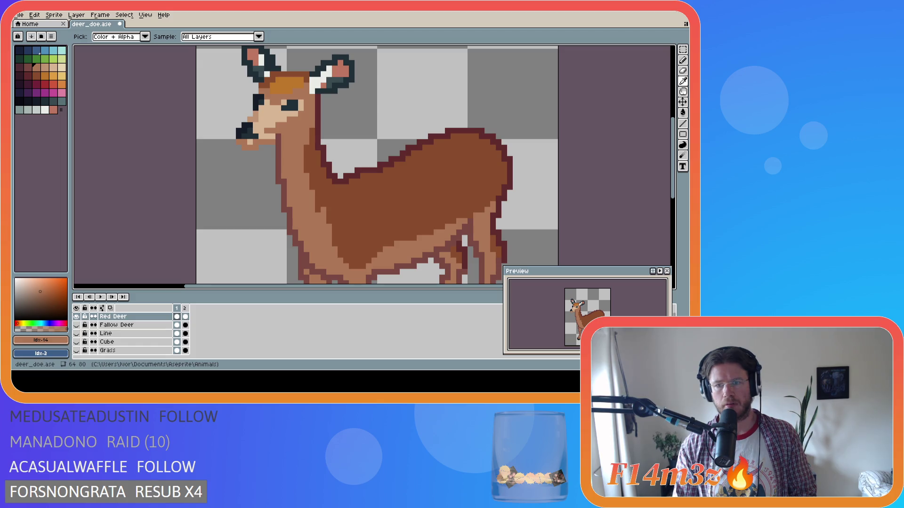
pyautogui.press('g')
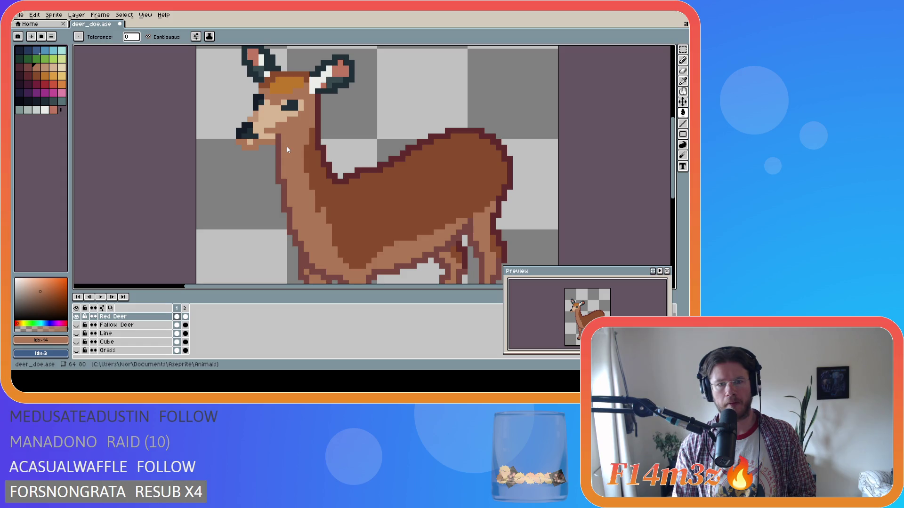
pyautogui.press('i')
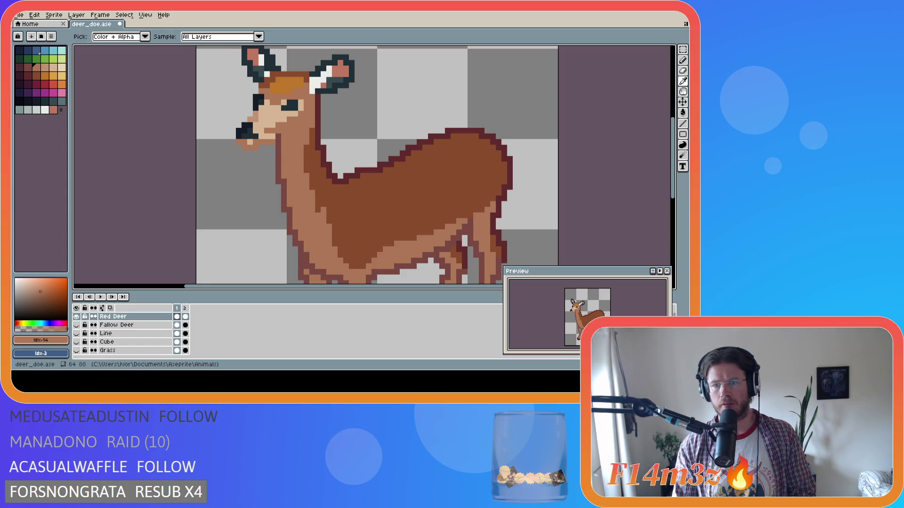
pyautogui.press('g')
pyautogui.keyDown('alt'); pyautogui.click(306, 151); pyautogui.keyUp('alt')
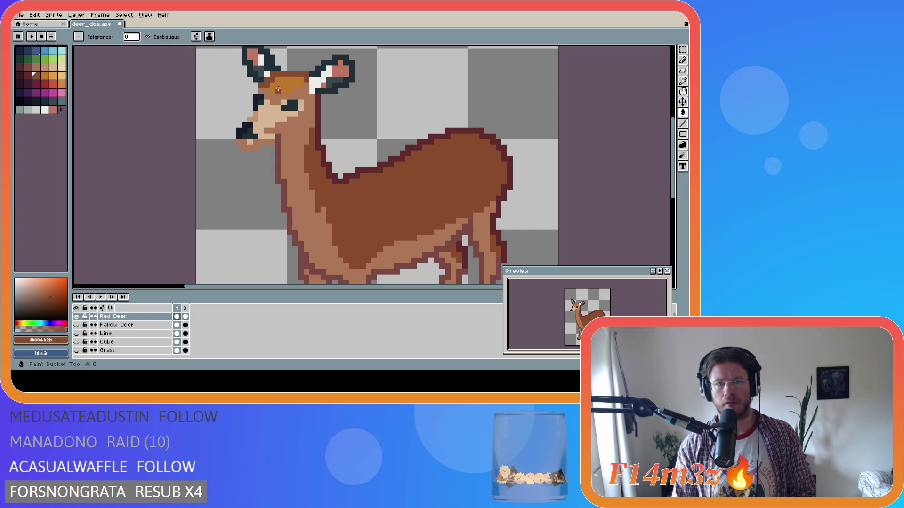
# Darken the outline on top of the head and fill the orange forehead patch brown.
pyautogui.click(287, 84)
pyautogui.hotkey('ctrl', 'z')
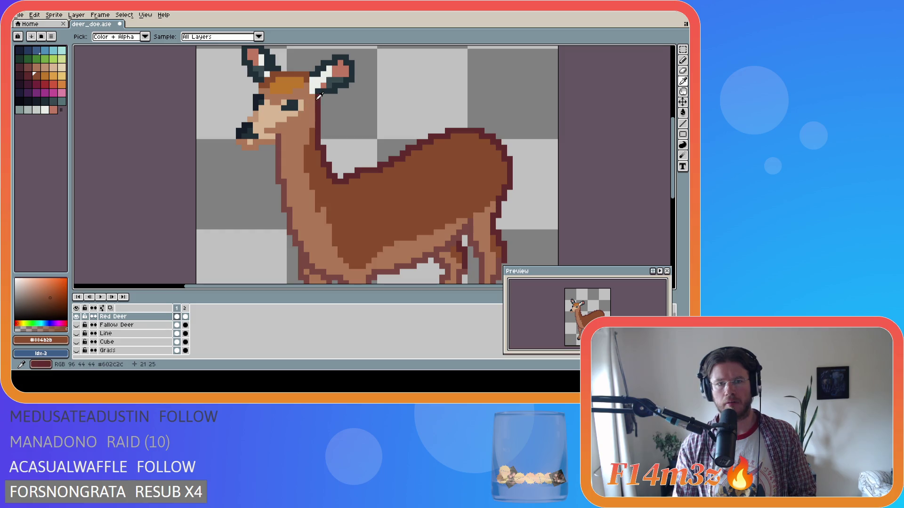
pyautogui.keyDown('alt'); pyautogui.click(312, 95); pyautogui.keyUp('alt')
pyautogui.click(294, 74)
pyautogui.keyDown('alt'); pyautogui.click(354, 184); pyautogui.keyUp('alt')
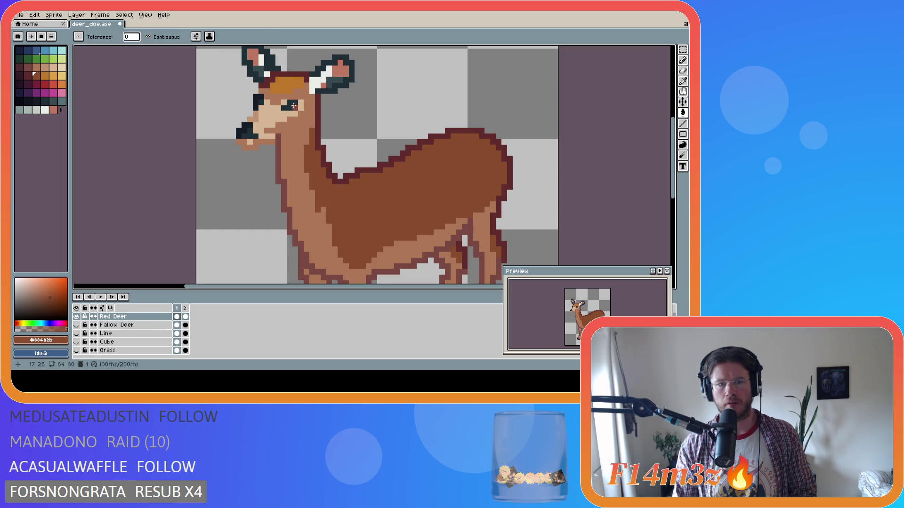
pyautogui.click(287, 85)
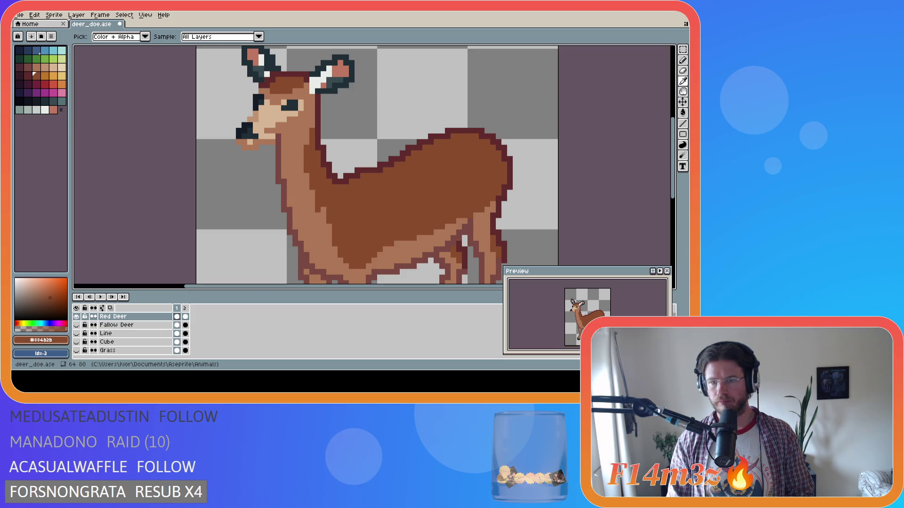
# Fill the light tan pixels on the muzzle and beside the eye dark brown.
pyautogui.press('g')
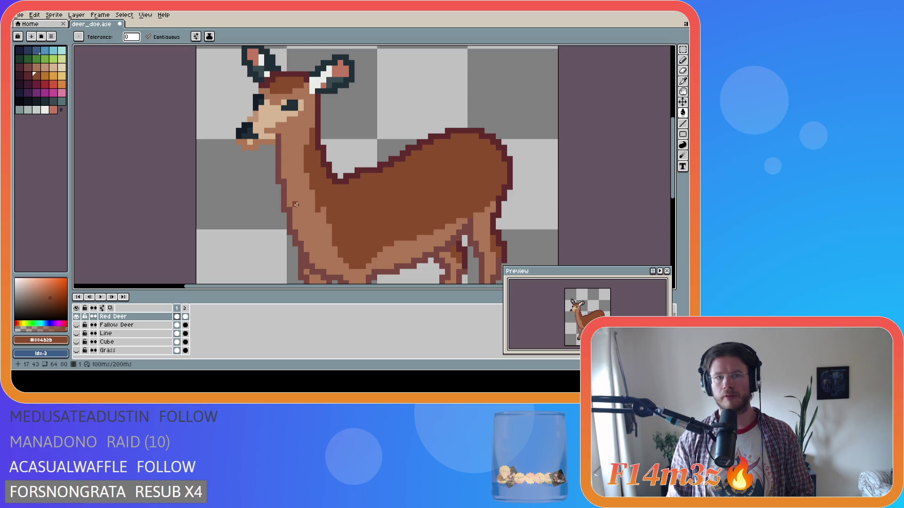
pyautogui.press('i')
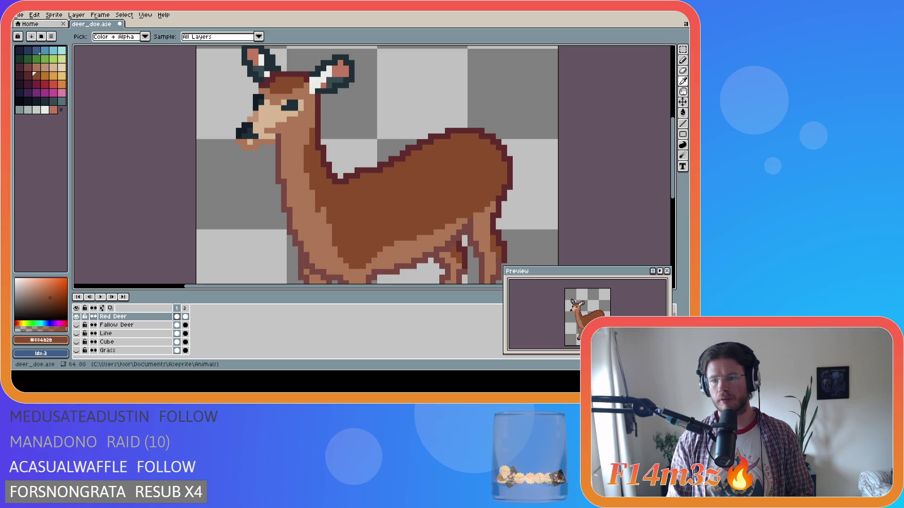
pyautogui.press('g')
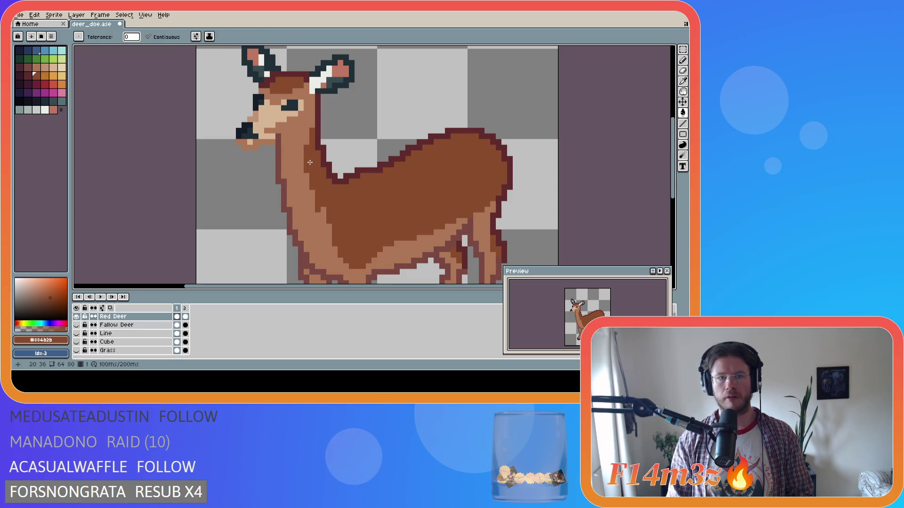
pyautogui.press('v')
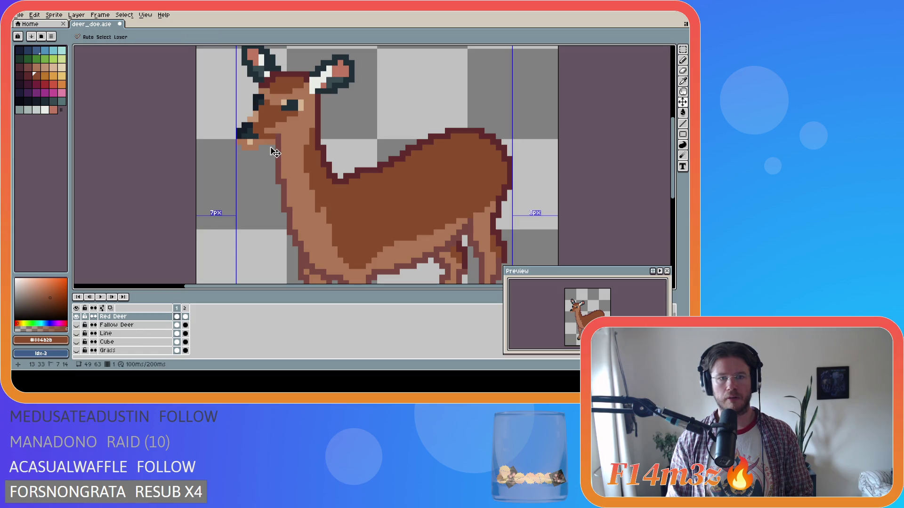
pyautogui.hotkey('ctrl', 'z')
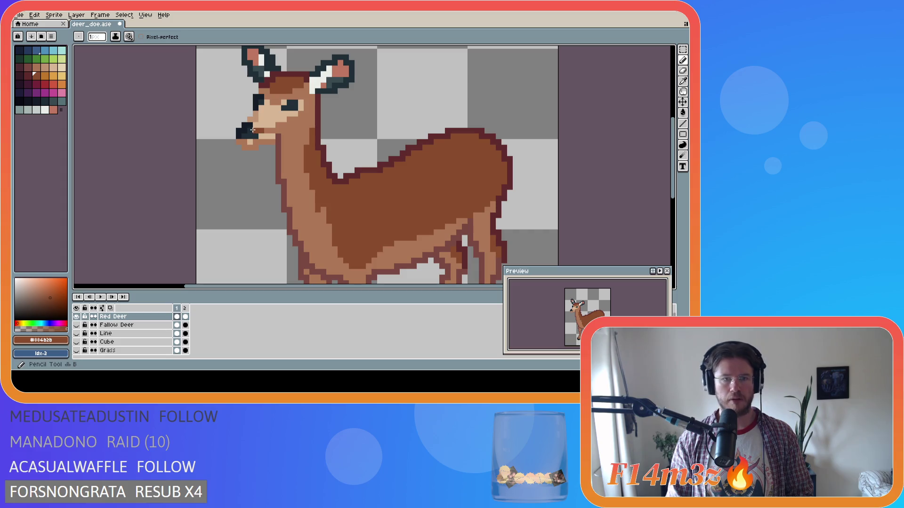
pyautogui.click(265, 121)
pyautogui.click(264, 121)
pyautogui.click(301, 102)
pyautogui.click(283, 102)
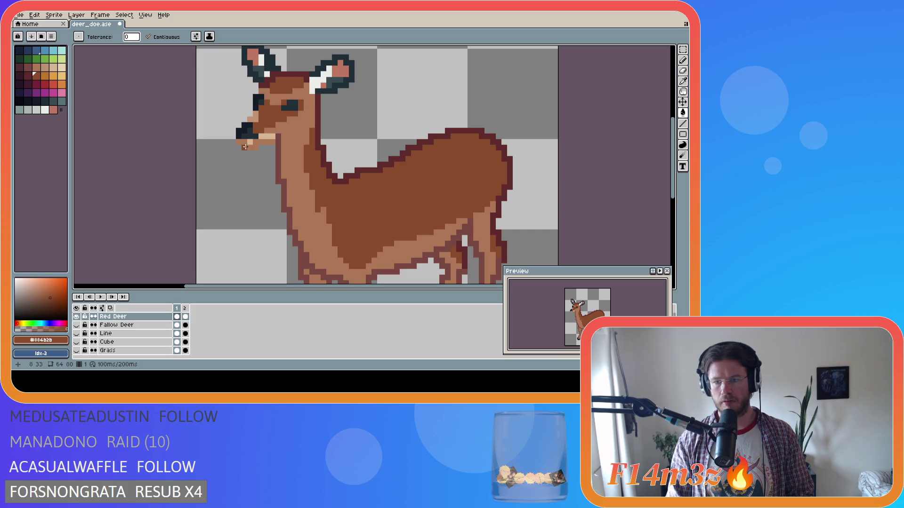
# Fill the tan beside the muzzle with the dark outline colour and save deer_doe.ase.
pyautogui.keyDown('alt'); pyautogui.click(320, 117); pyautogui.keyUp('alt')
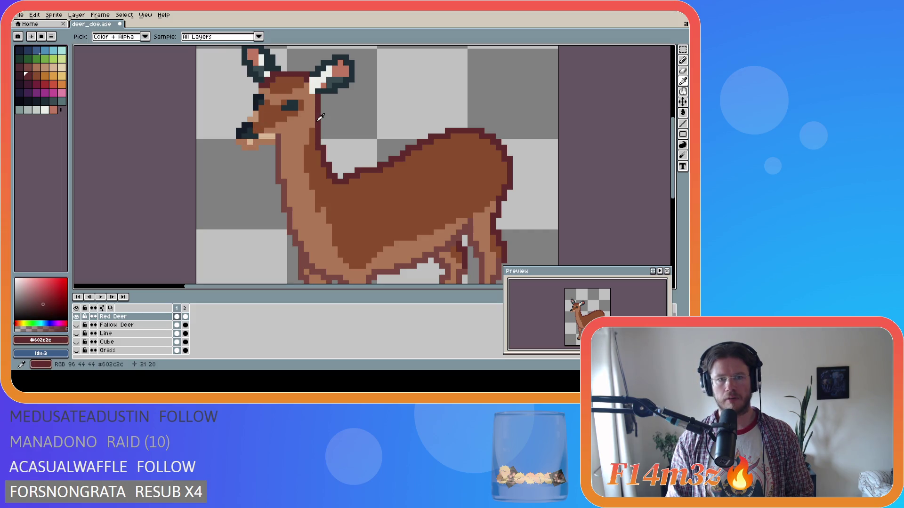
pyautogui.click(257, 119)
pyautogui.hotkey('ctrl', 's')
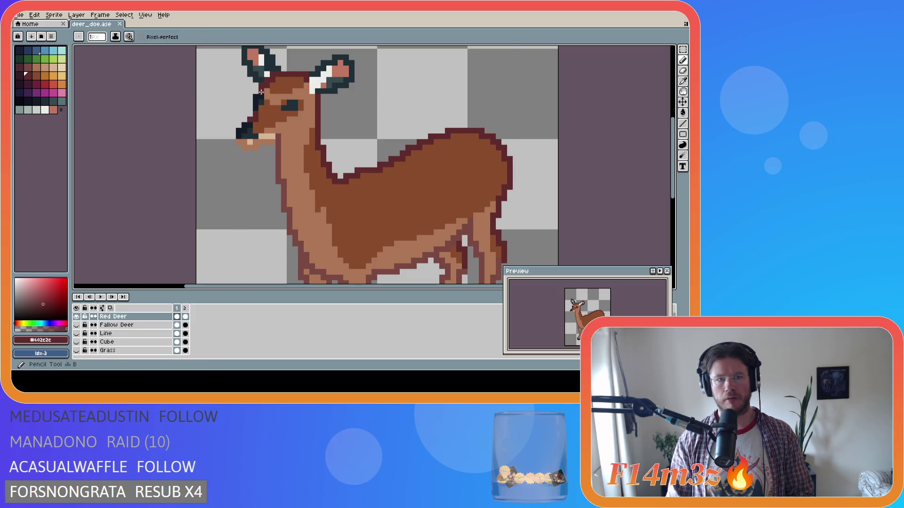
pyautogui.hotkey('ctrl', 'z')
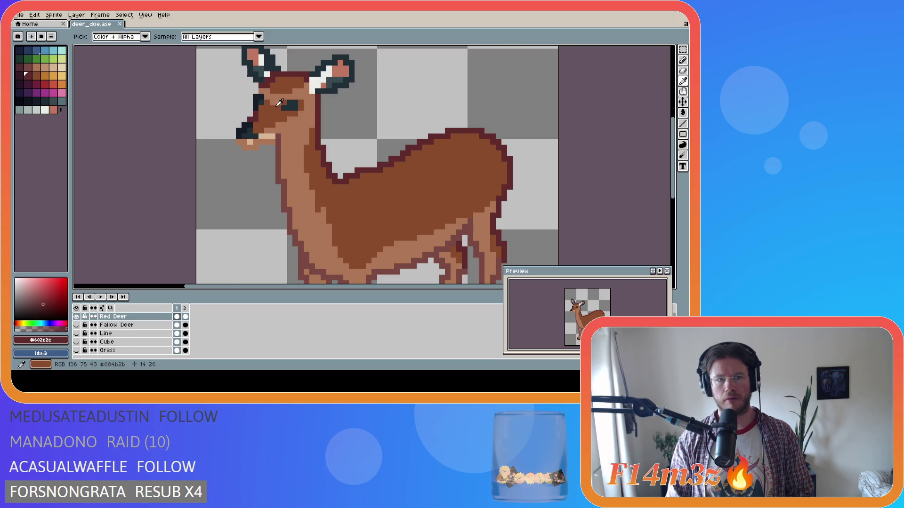
pyautogui.keyDown('alt'); pyautogui.click(265, 137); pyautogui.keyUp('alt')
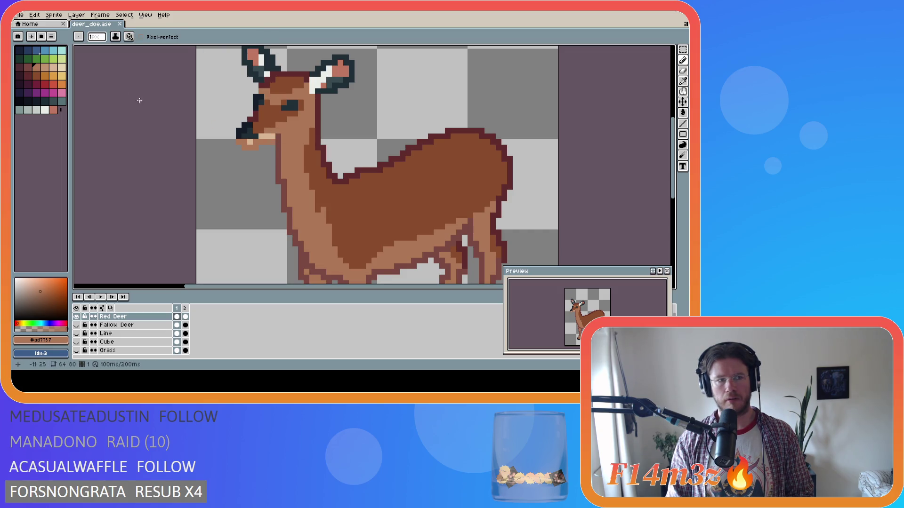
pyautogui.keyDown('alt'); pyautogui.click(249, 91); pyautogui.keyUp('alt')
pyautogui.hotkey('ctrl', 's')
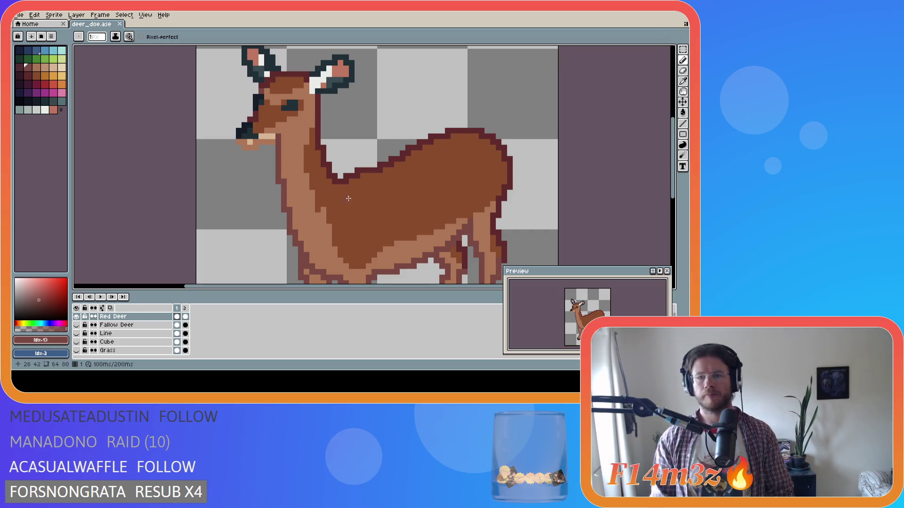
# Fill the white inside of the right ear with light tan #d7b594, then sample outline red #602c2c.
pyautogui.scroll(-1, 345, 195)
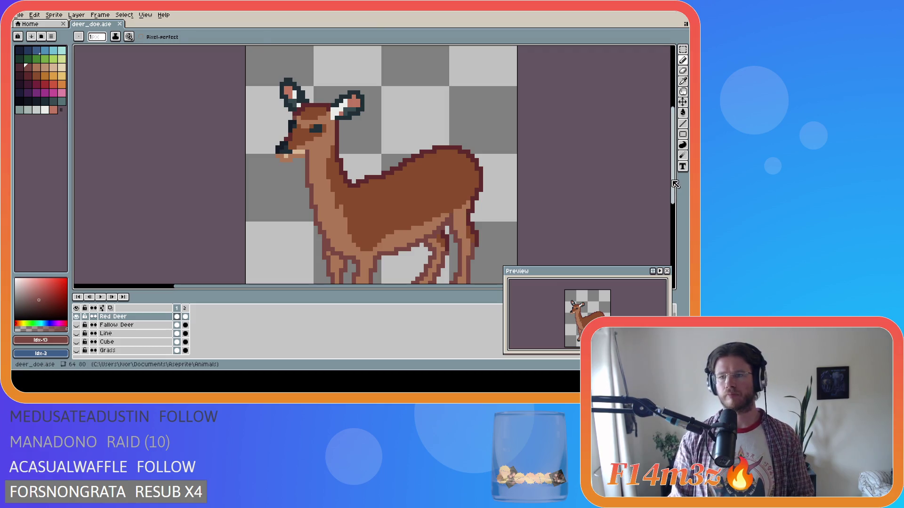
pyautogui.click(682, 81)
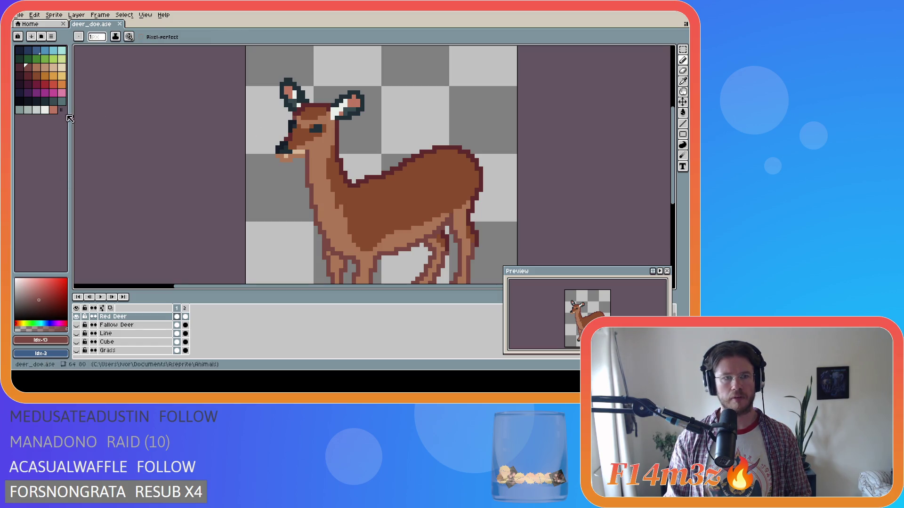
pyautogui.keyDown('alt'); pyautogui.click(288, 155); pyautogui.keyUp('alt')
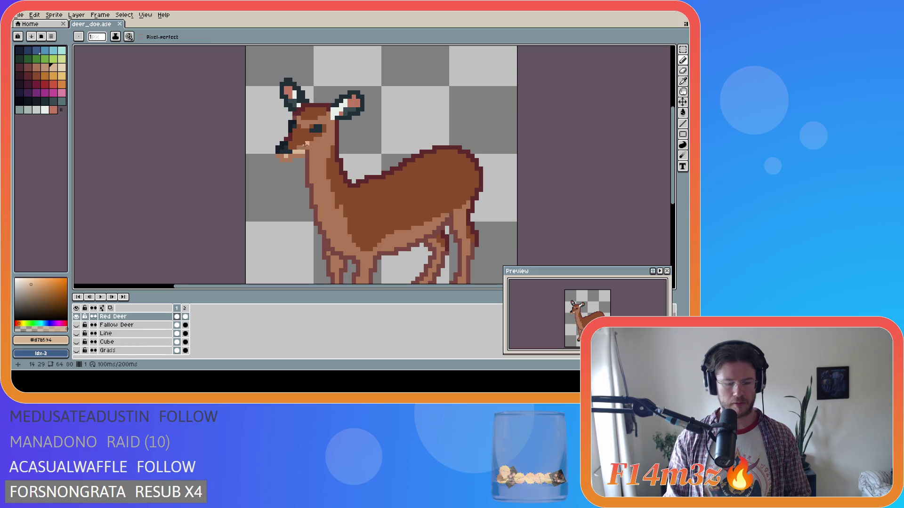
pyautogui.click(339, 109)
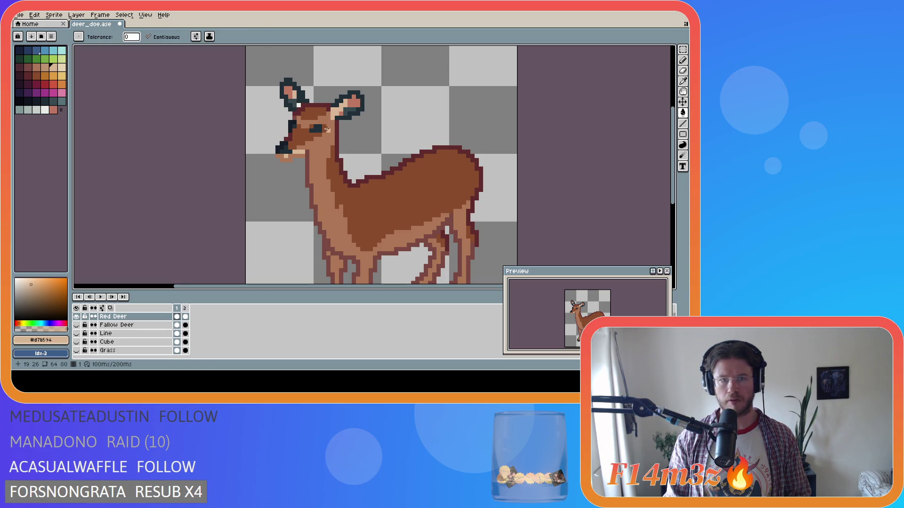
pyautogui.press('alt')
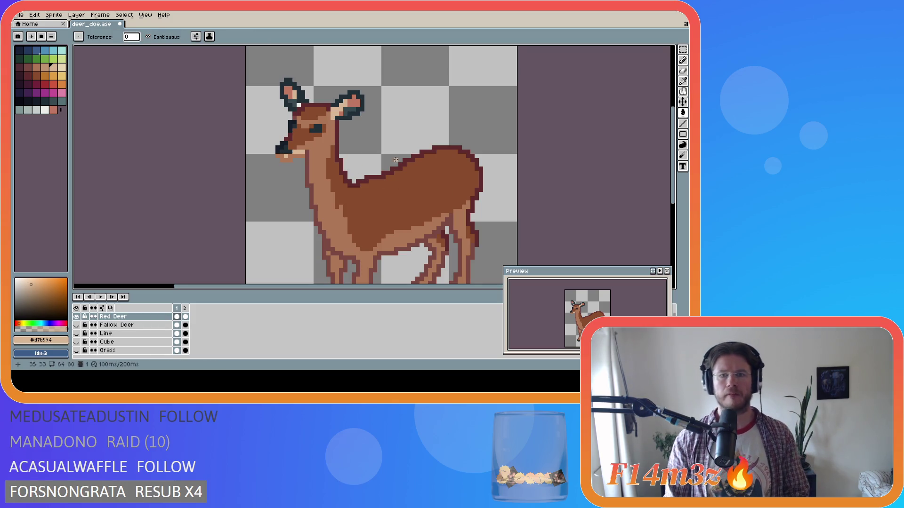
pyautogui.keyDown('alt'); pyautogui.click(345, 159); pyautogui.keyUp('alt')
# Recolour both ear outlines to #602c2c and fill the body outline with the dark maroon swatch.
pyautogui.click(347, 118)
pyautogui.click(303, 96)
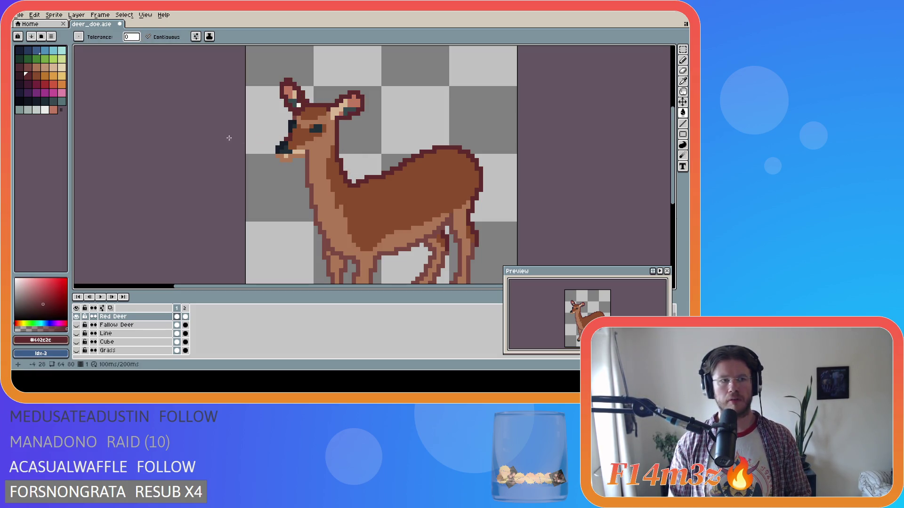
pyautogui.click(28, 67)
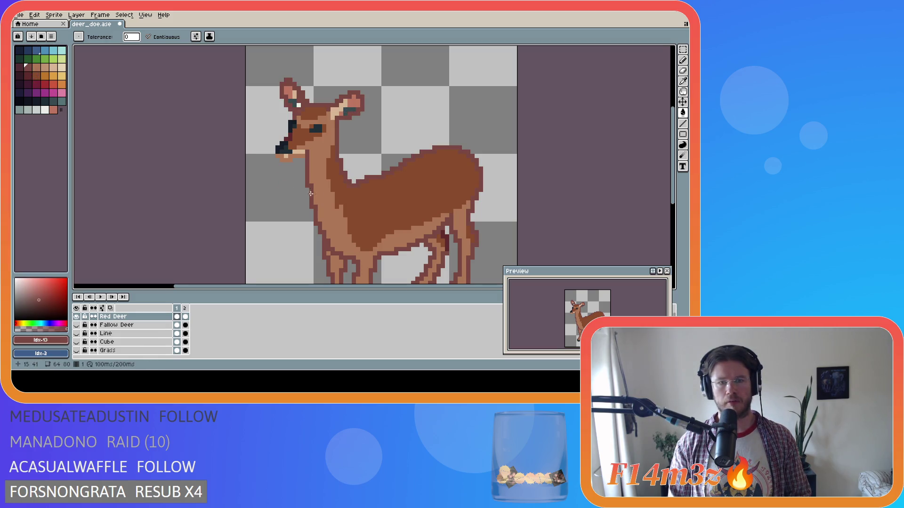
pyautogui.click(373, 208)
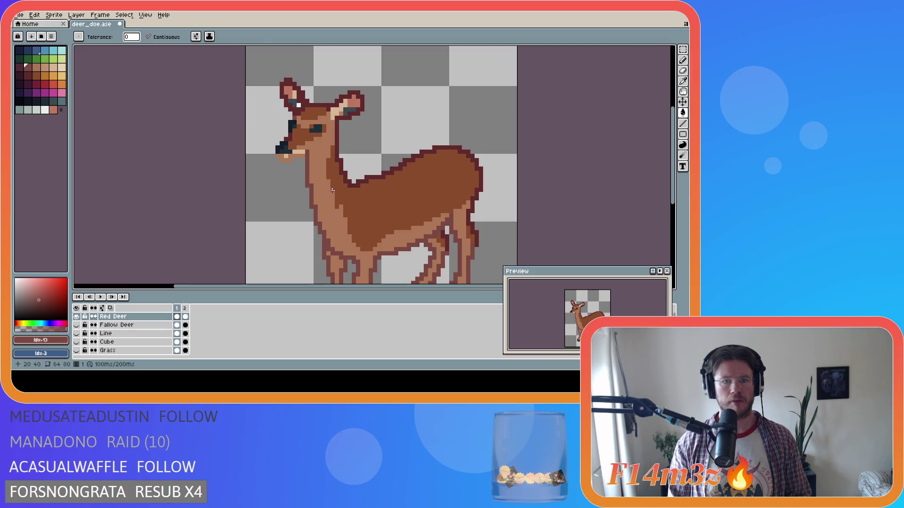
pyautogui.press('i')
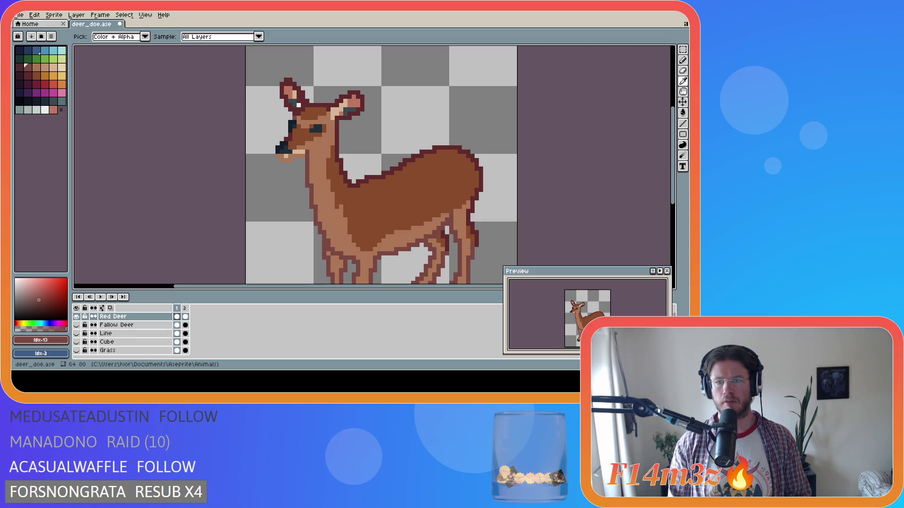
pyautogui.press('g')
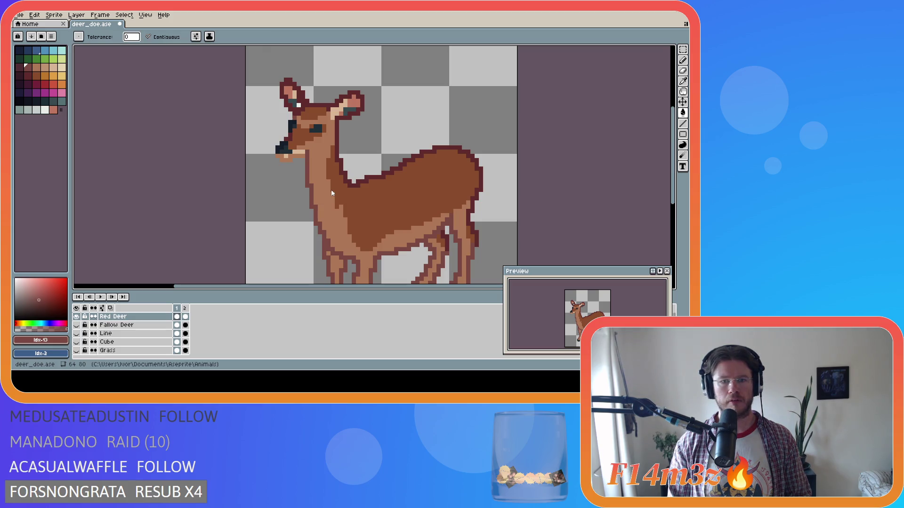
pyautogui.press('i')
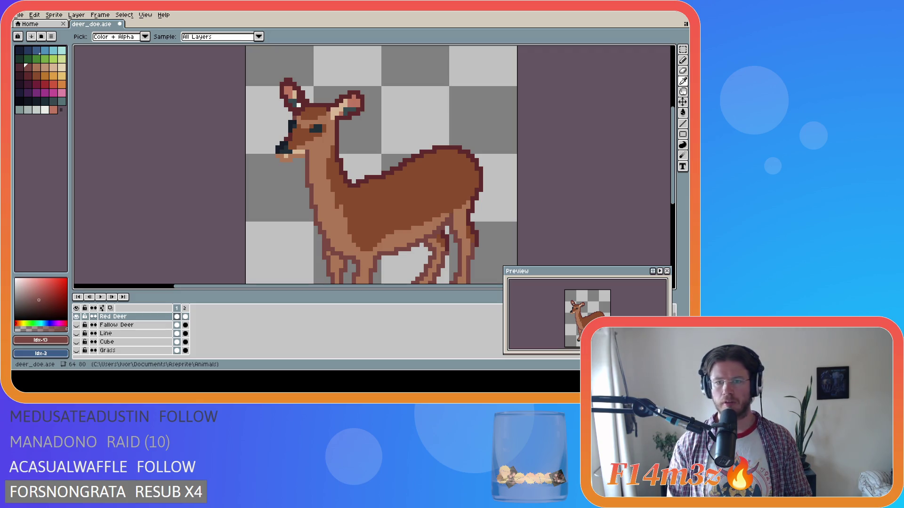
# Try lighter tan swatches, sample mid-brown #ad7757 and body brown #884b2b, and save deer_doe.ase.
pyautogui.press('g')
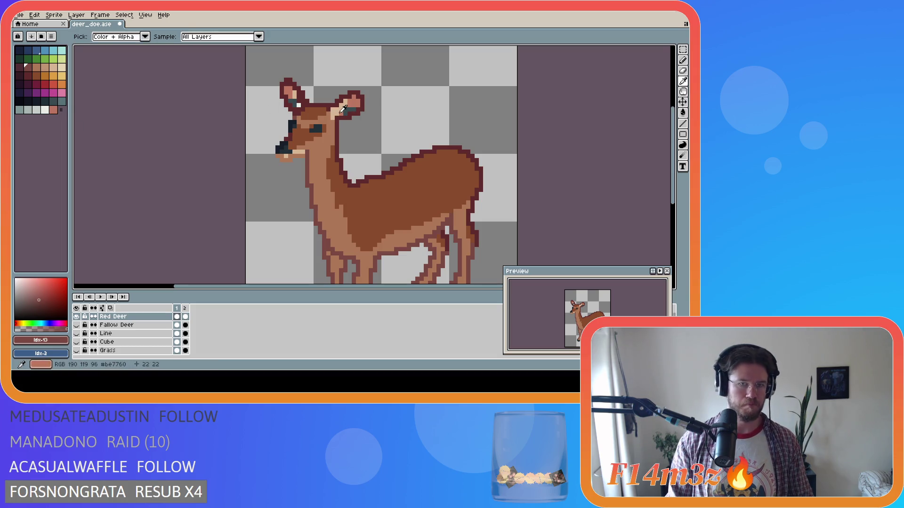
pyautogui.keyDown('alt'); pyautogui.click(340, 111); pyautogui.keyUp('alt')
pyautogui.click(62, 68)
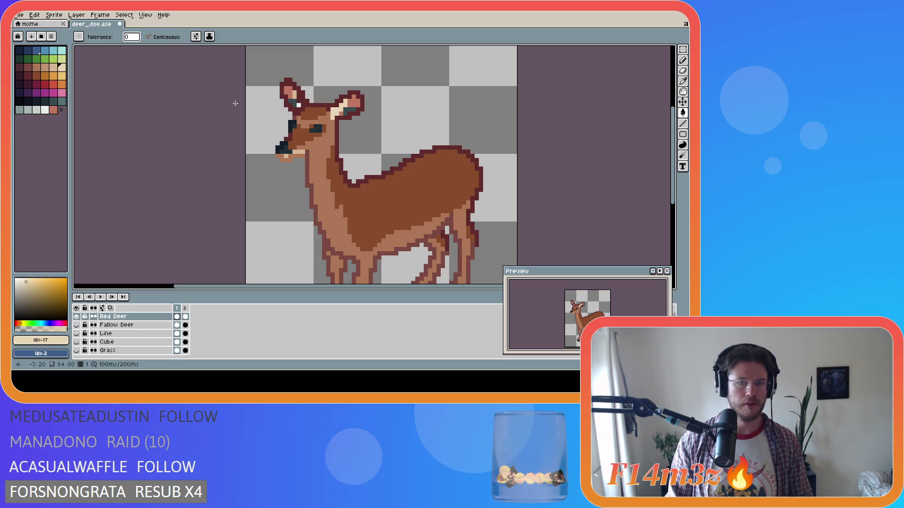
pyautogui.press('v')
pyautogui.press('g')
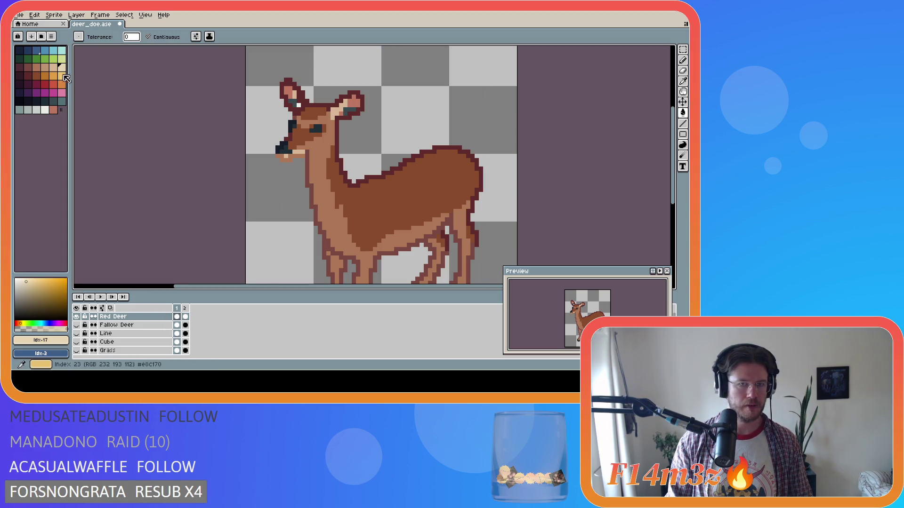
pyautogui.click(56, 74)
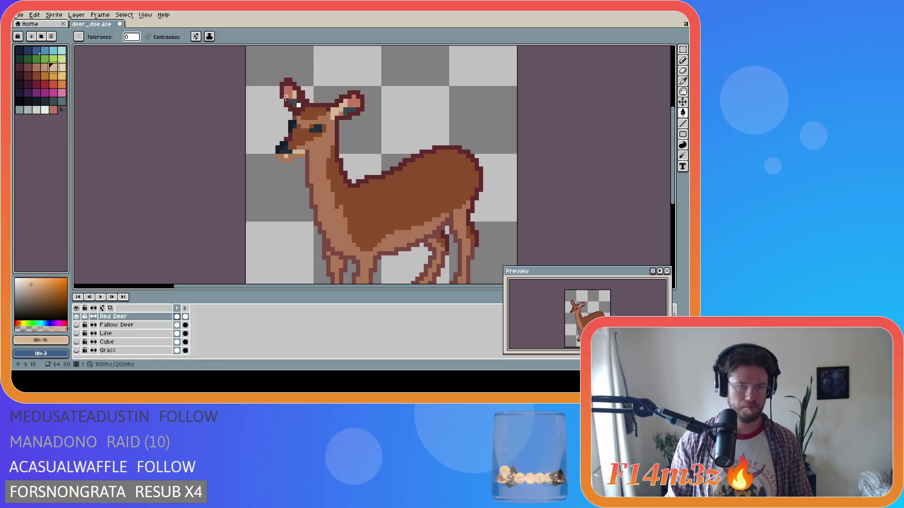
pyautogui.press('i')
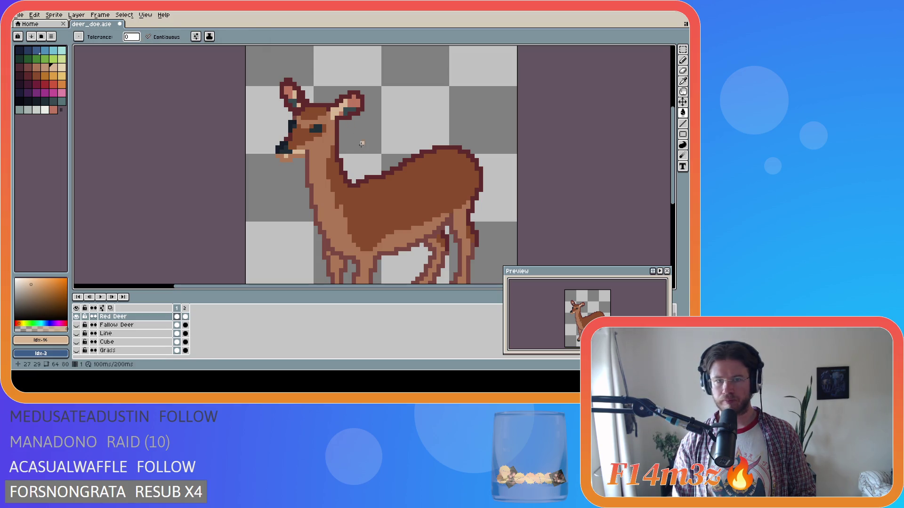
pyautogui.keyDown('alt'); pyautogui.click(313, 165); pyautogui.keyUp('alt')
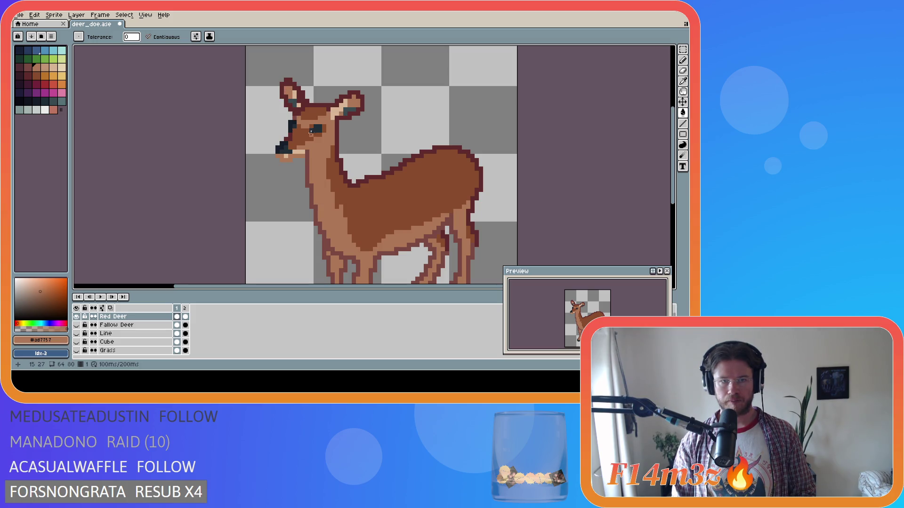
pyautogui.keyDown('alt'); pyautogui.click(343, 193); pyautogui.keyUp('alt')
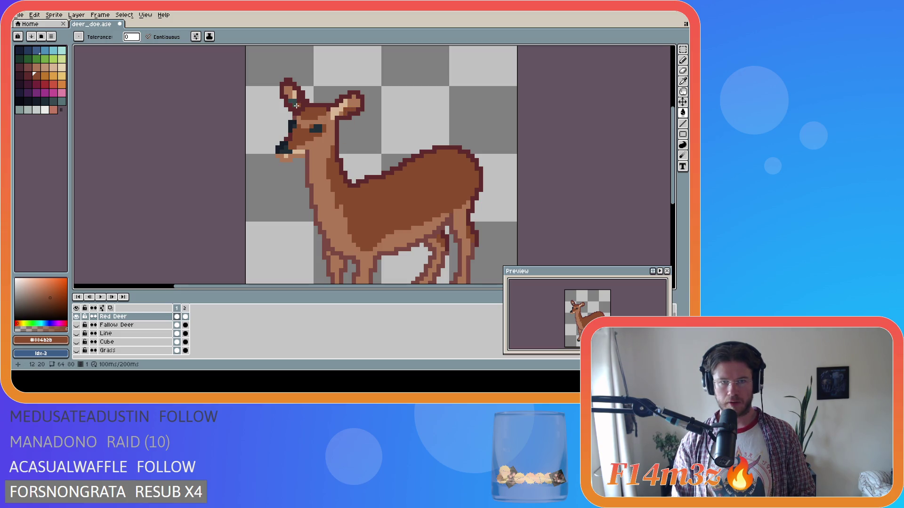
pyautogui.hotkey('ctrl', 's')
pyautogui.scroll(-1, 404, 189)
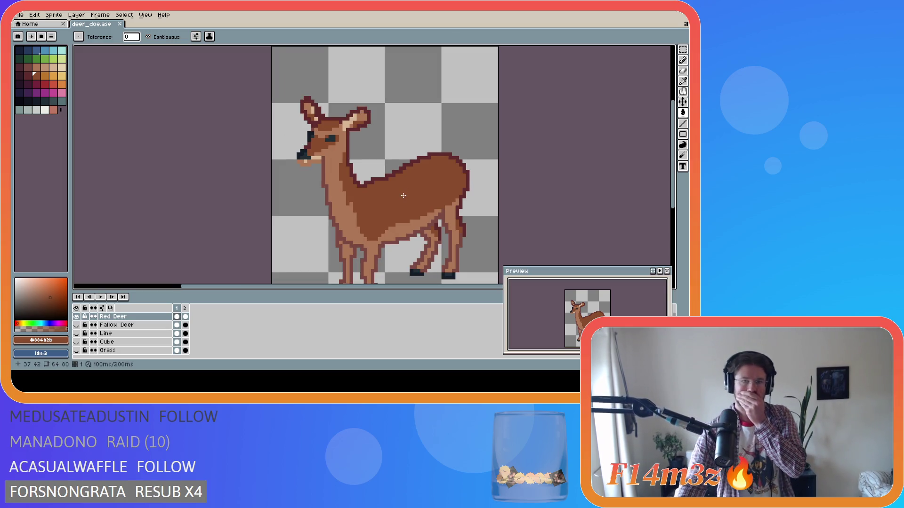
# Undo the stray mouth pixel, then darken two pixels on the deer's muzzle.
pyautogui.press('i')
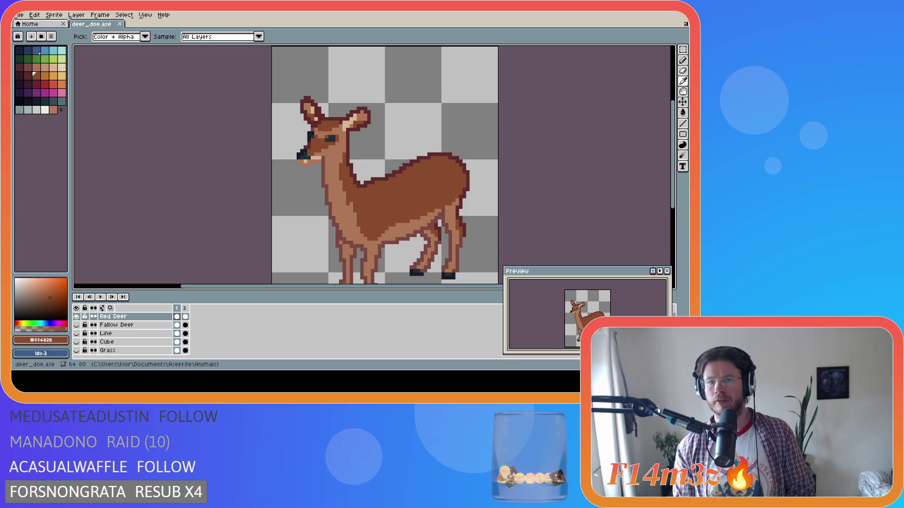
pyautogui.press('g')
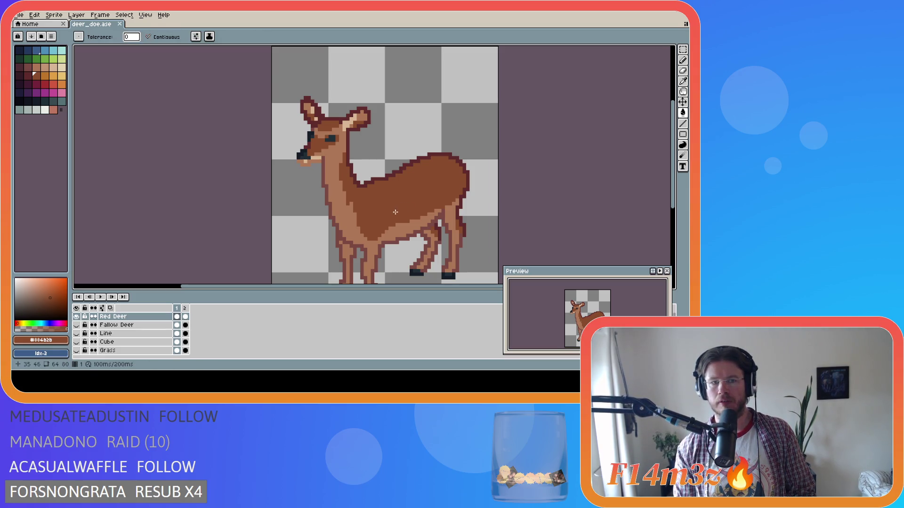
pyautogui.keyDown('alt'); pyautogui.click(322, 166); pyautogui.keyUp('alt')
pyautogui.hotkey('ctrl', 'z')
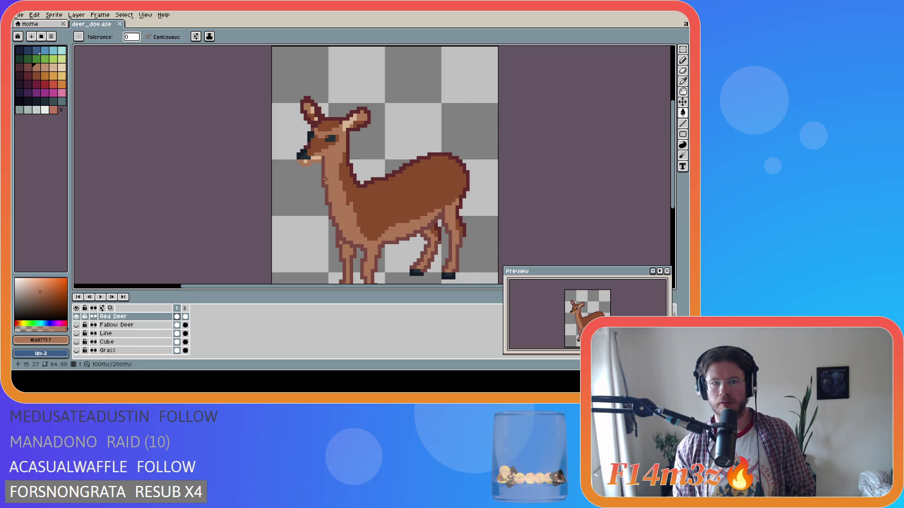
pyautogui.keyDown('alt'); pyautogui.click(310, 109); pyautogui.keyUp('alt')
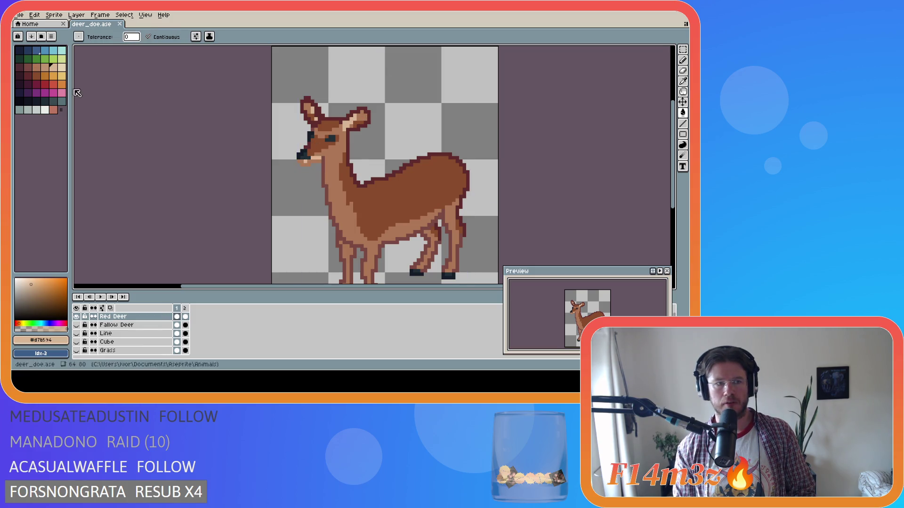
pyautogui.keyDown('alt'); pyautogui.click(321, 160); pyautogui.keyUp('alt')
pyautogui.click(316, 157)
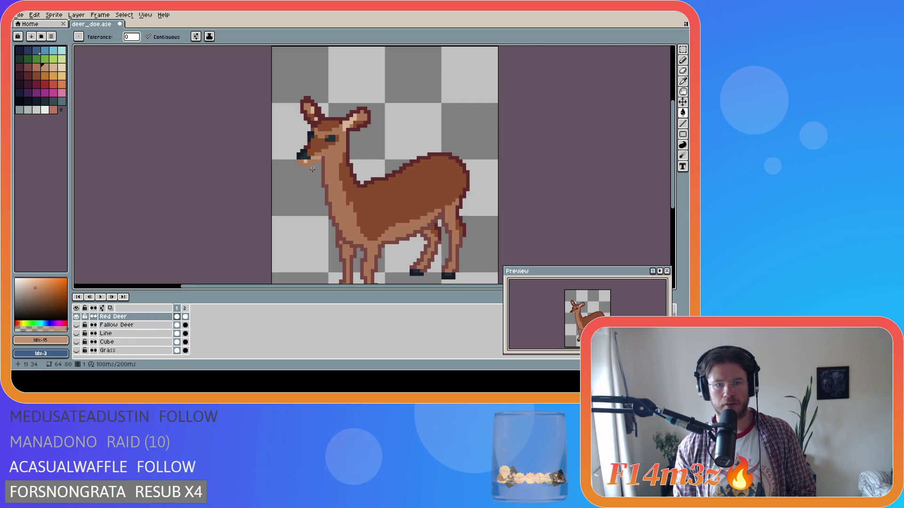
pyautogui.scroll(2, 313, 169)
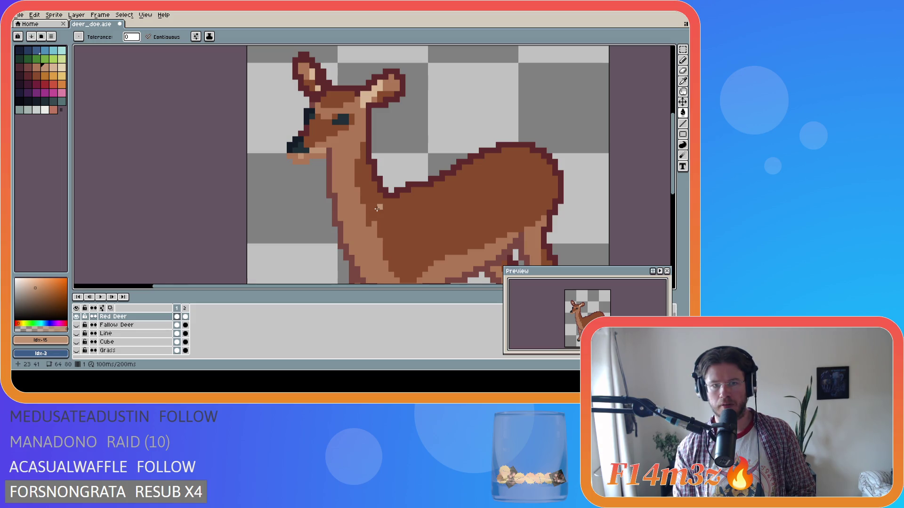
pyautogui.scroll(-3, 377, 208)
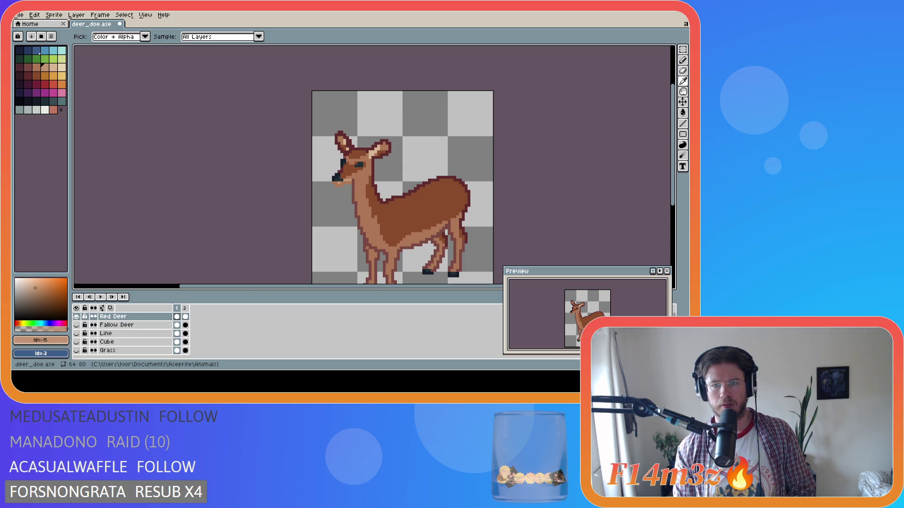
pyautogui.press('g')
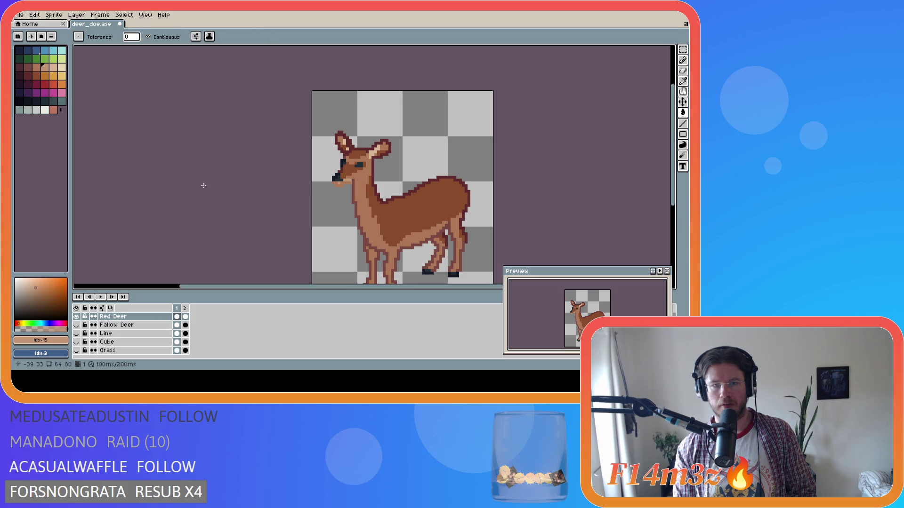
pyautogui.press('i')
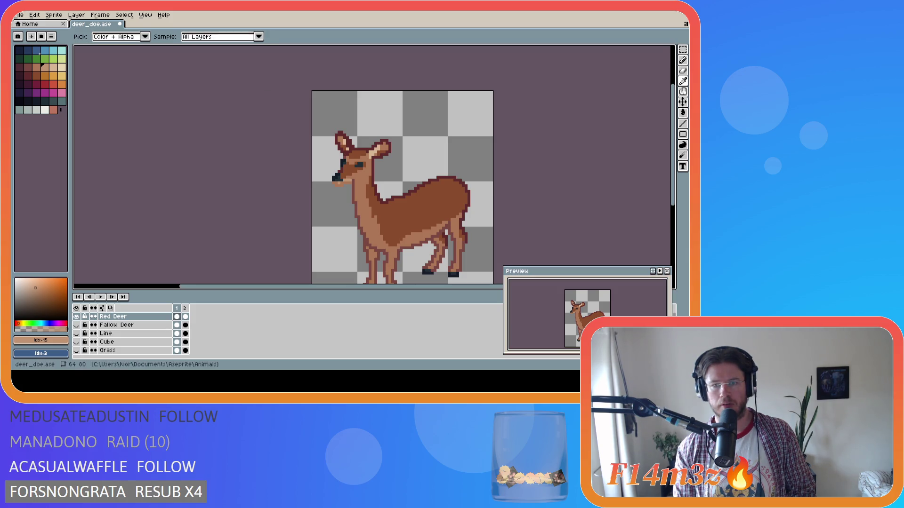
# Sample the dark body brown and zoom in, switching between Pencil and Eyedropper.
pyautogui.click(351, 168)
pyautogui.press('g')
pyautogui.scroll(2, 351, 168)
pyautogui.press('b')
pyautogui.press('alt')
pyautogui.press('alt')
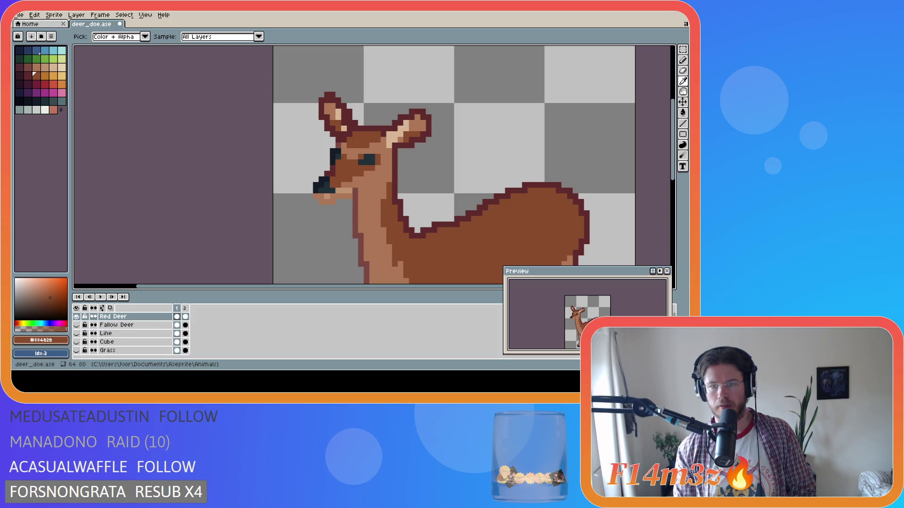
pyautogui.press('b')
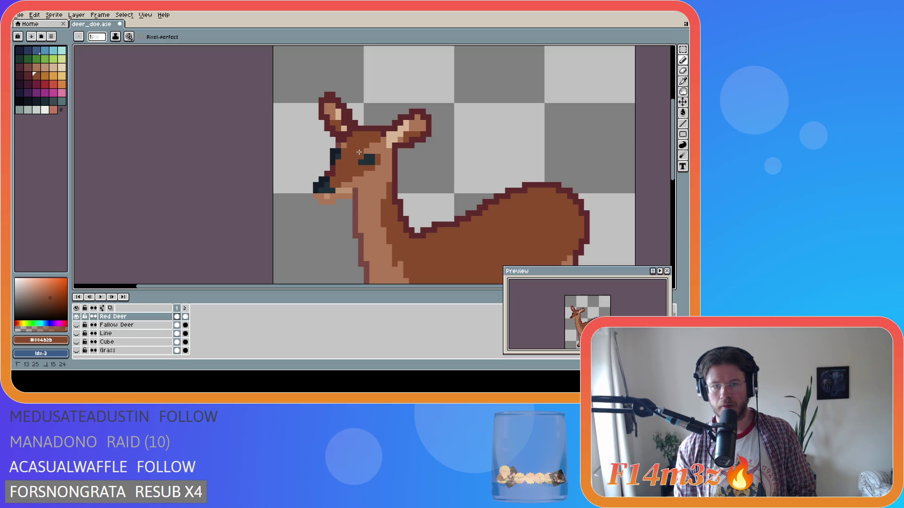
pyautogui.press('i')
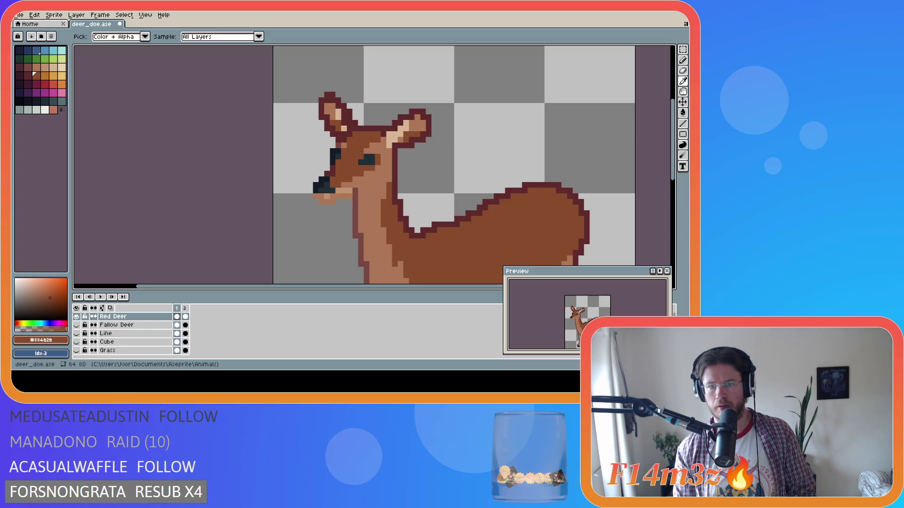
pyautogui.press('b')
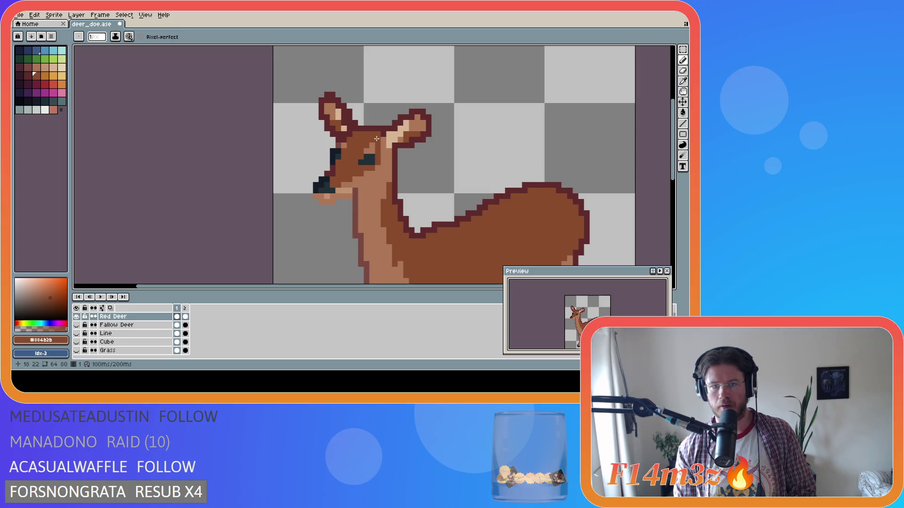
pyautogui.press('i')
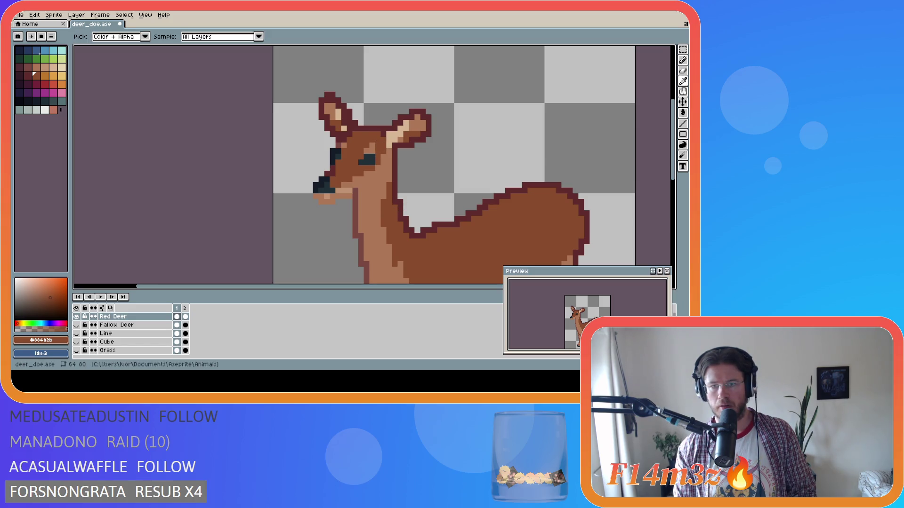
pyautogui.press('b')
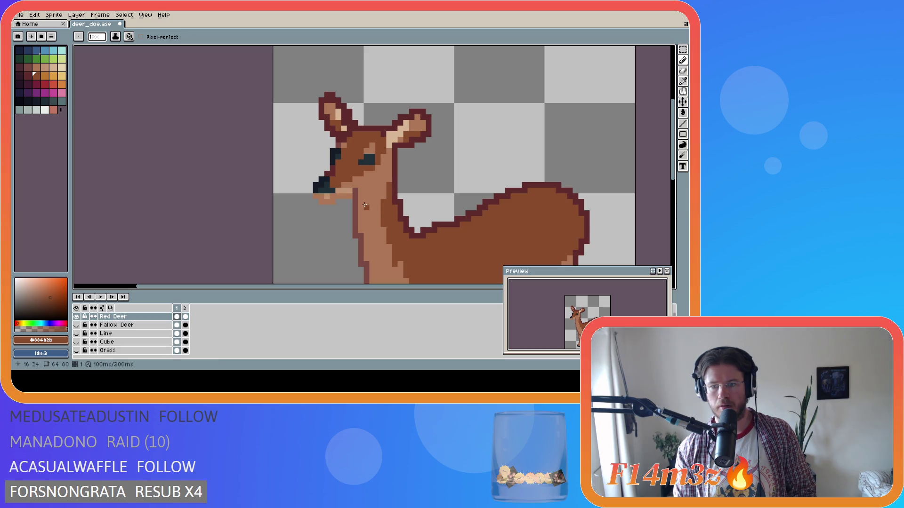
pyautogui.press('i')
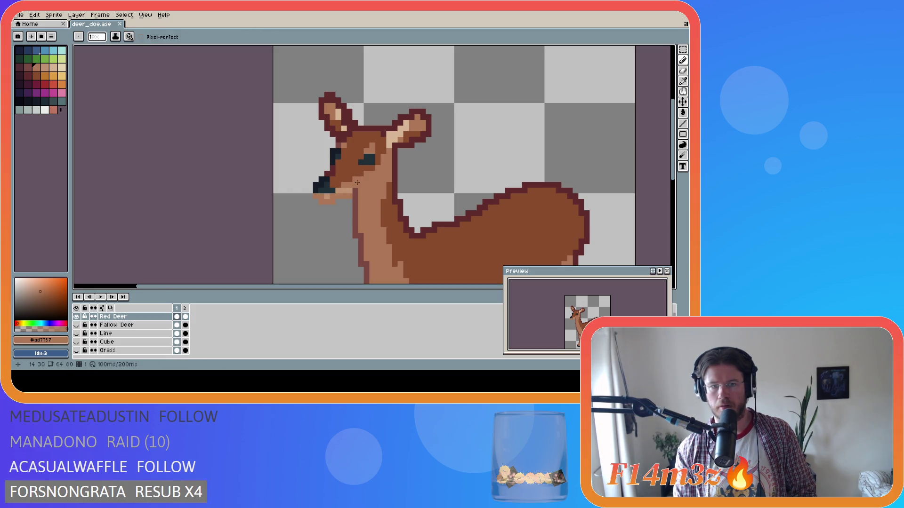
# Sample the muzzle brown #ad7757, repaint the chin pixels and line, then save deer_doe.ase.
pyautogui.keyDown('alt'); pyautogui.click(343, 190); pyautogui.keyUp('alt')
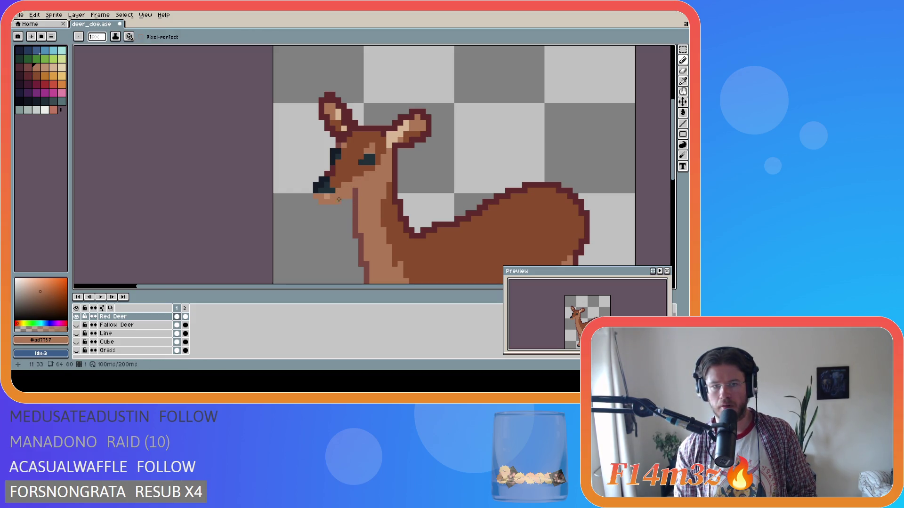
pyautogui.keyDown('alt'); pyautogui.click(357, 193); pyautogui.keyUp('alt')
pyautogui.moveTo(348, 199); pyautogui.dragTo(314, 200)
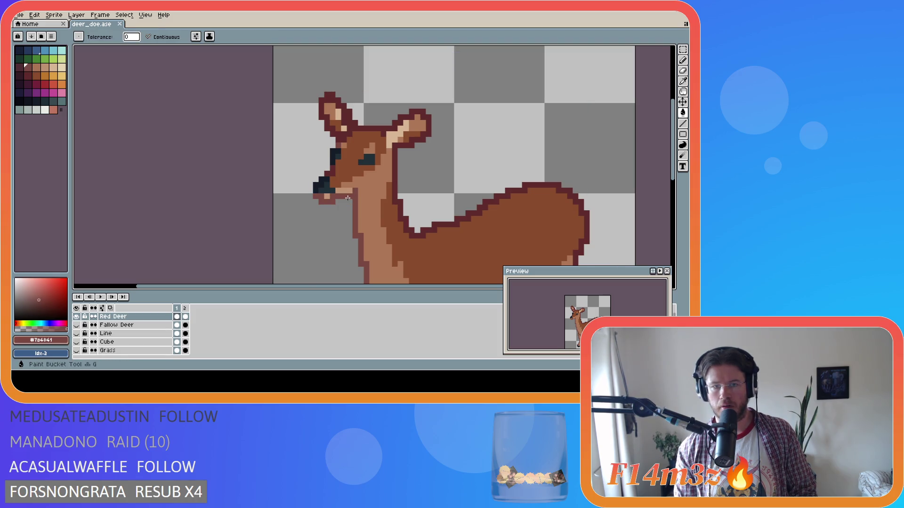
pyautogui.keyDown('alt'); pyautogui.click(359, 181); pyautogui.keyUp('alt')
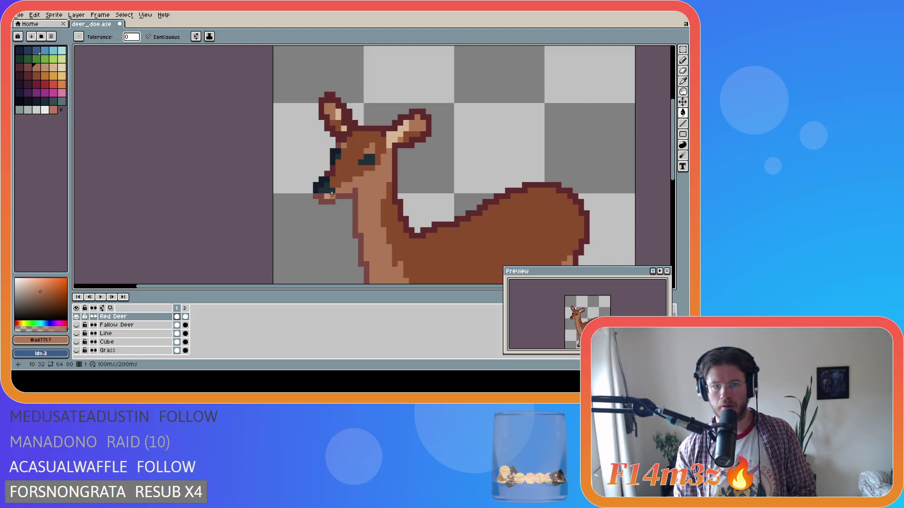
pyautogui.hotkey('ctrl', 's')
pyautogui.scroll(-1, 425, 235)
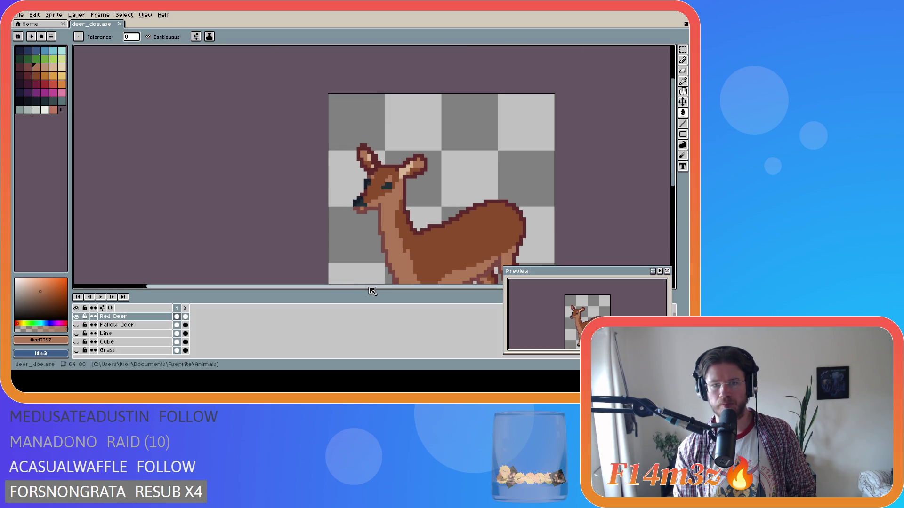
pyautogui.moveTo(369, 287); pyautogui.dragTo(415, 287)
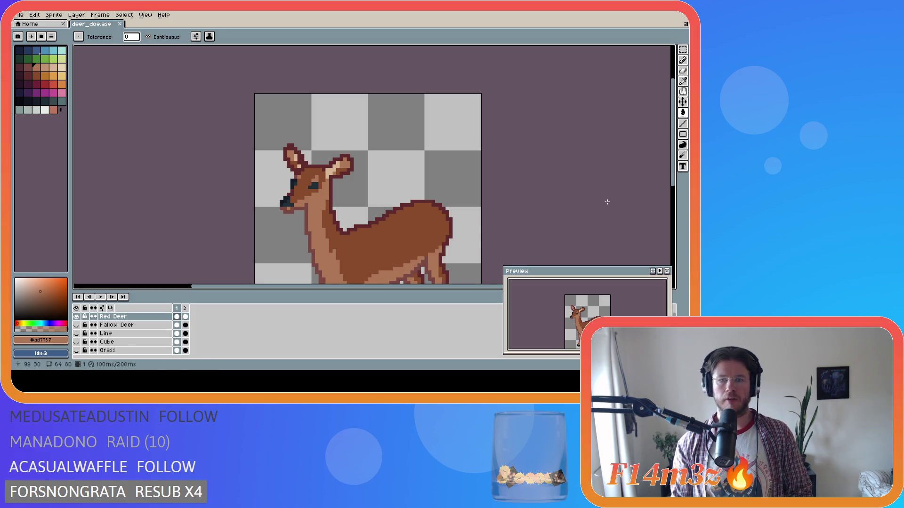
pyautogui.moveTo(675, 181); pyautogui.dragTo(676, 209)
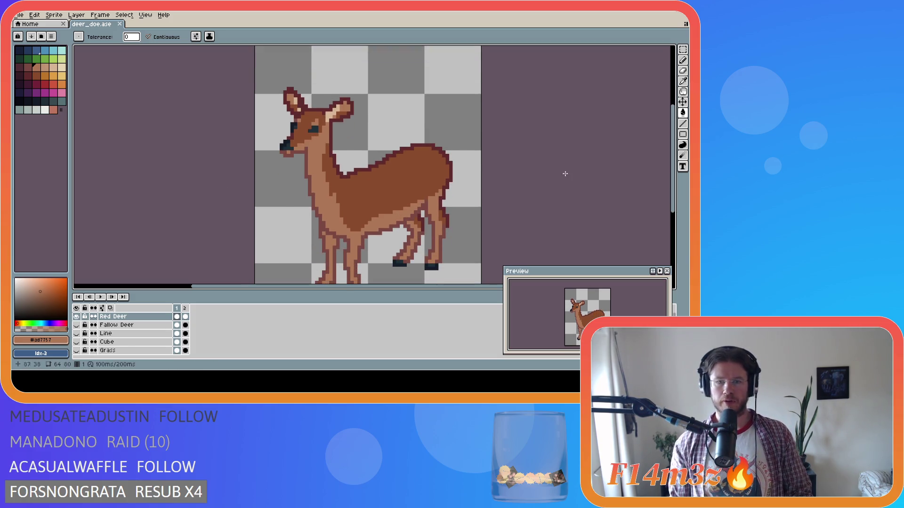
pyautogui.press('i')
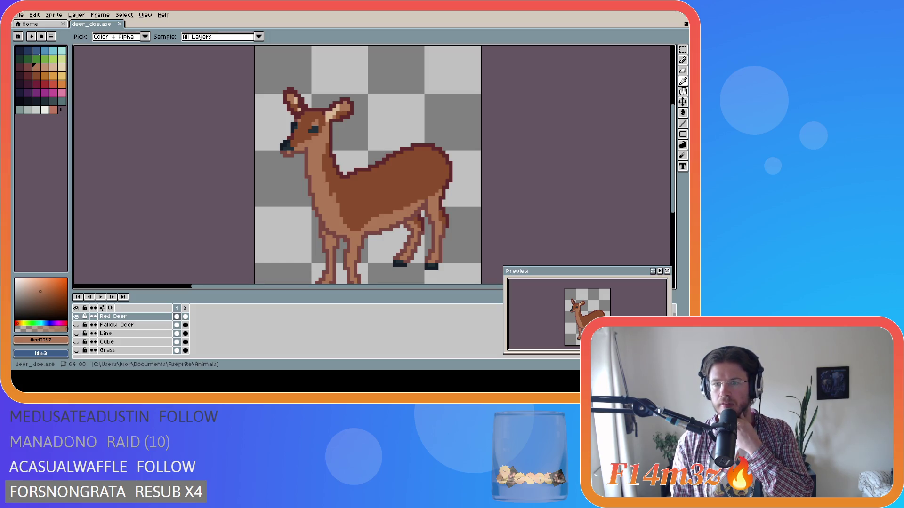
pyautogui.press('g')
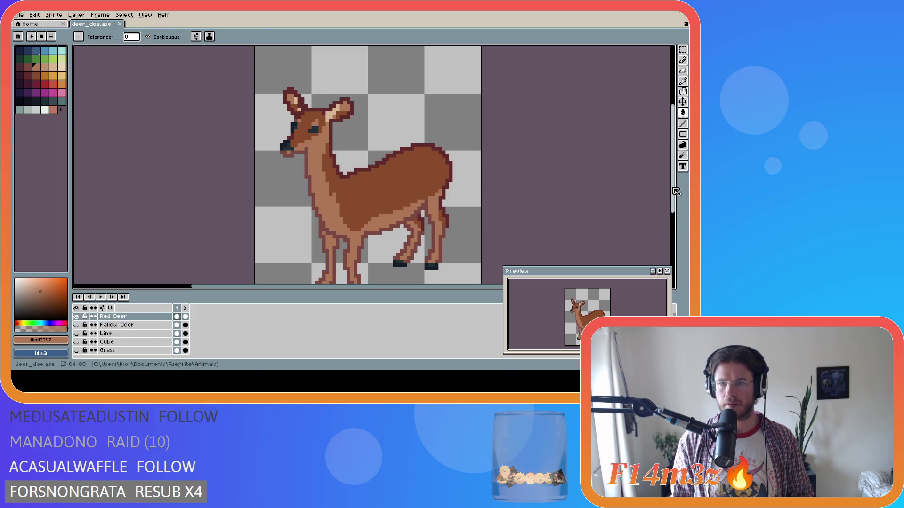
# Fill the light hind leg with dark brown.
pyautogui.scroll(-3, 677, 191)
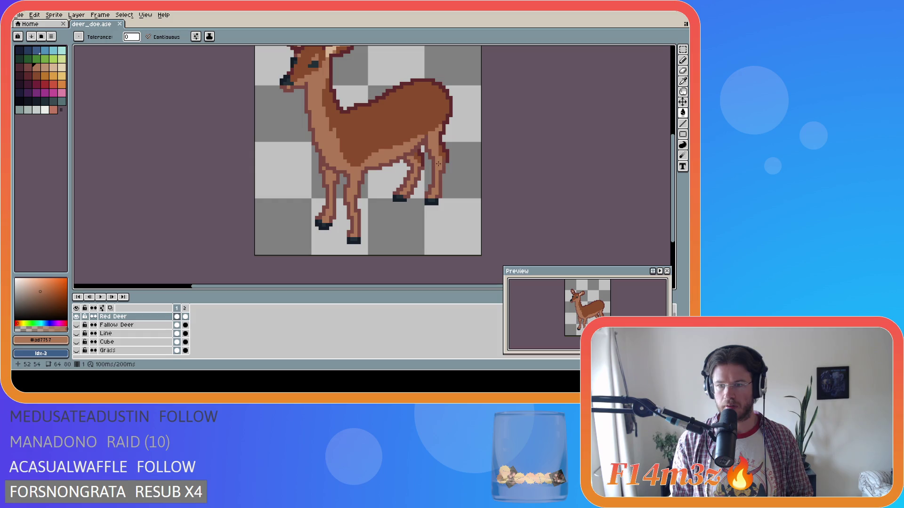
pyautogui.keyDown('alt'); pyautogui.click(430, 133); pyautogui.keyUp('alt')
pyautogui.click(436, 142)
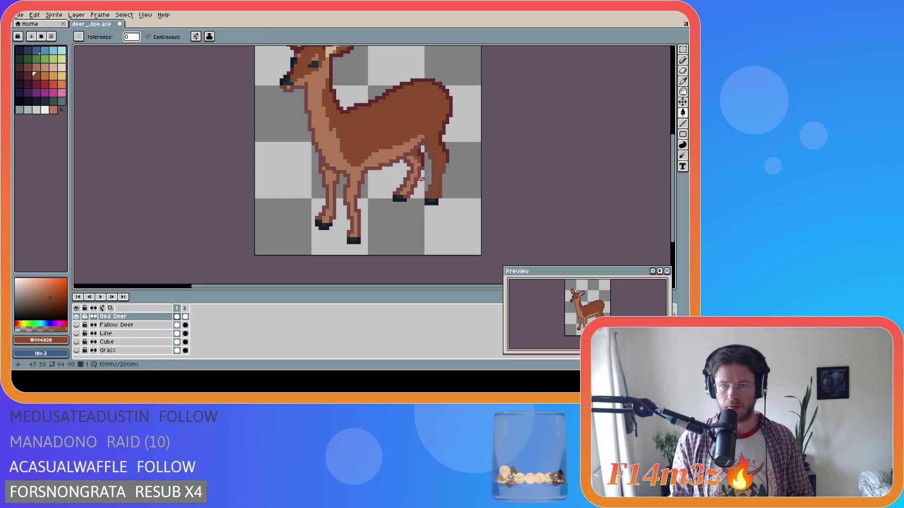
pyautogui.press('v')
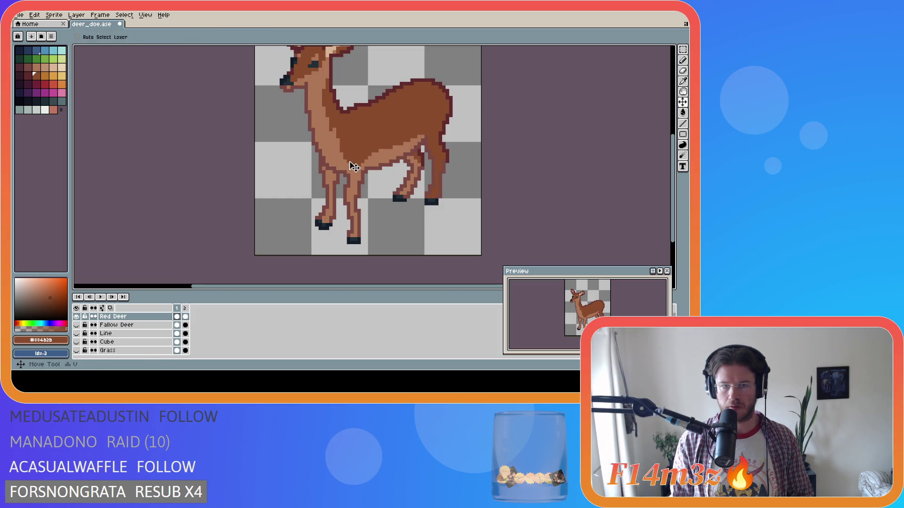
pyautogui.press('b')
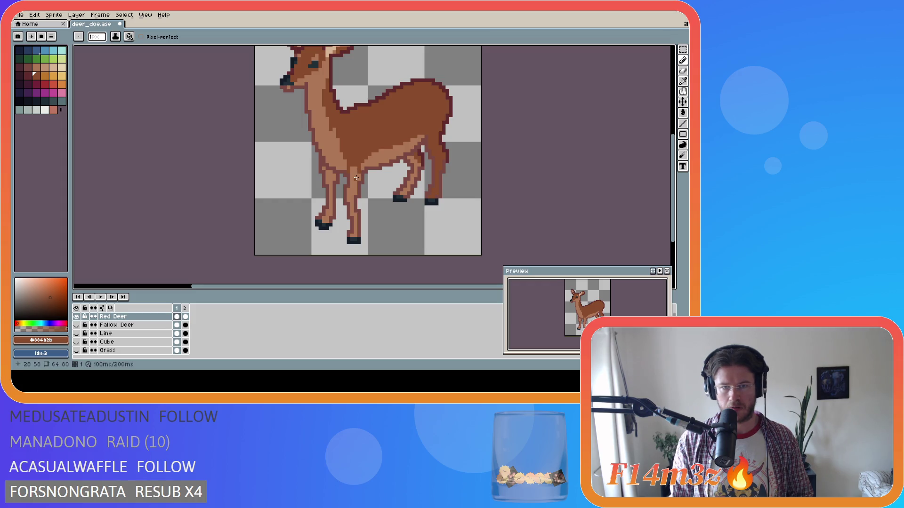
pyautogui.press('g')
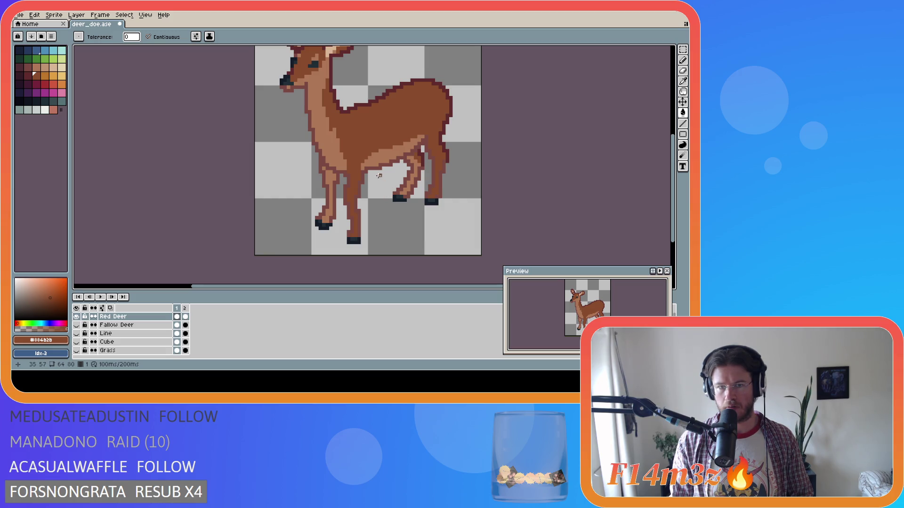
pyautogui.press('b')
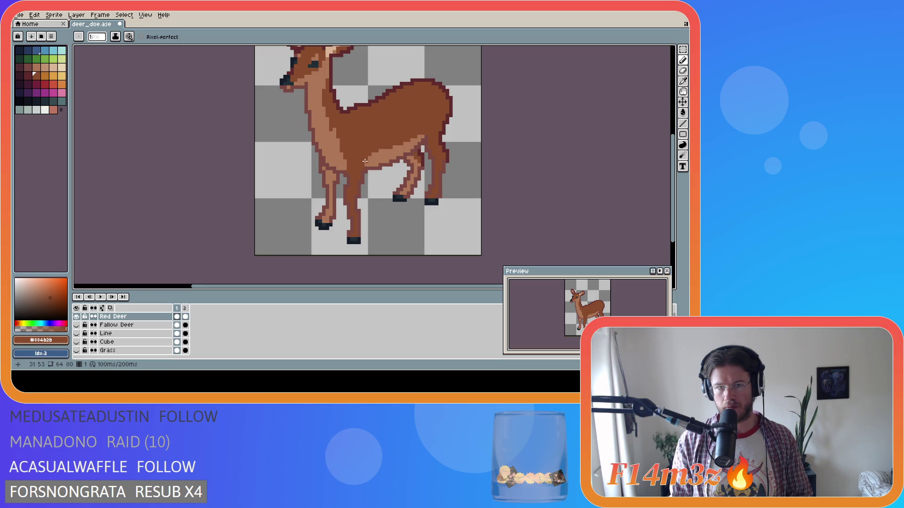
# Preview the Red Deer layer's bounds with the Move tool, then save deer_doe.ase.
pyautogui.press('v')
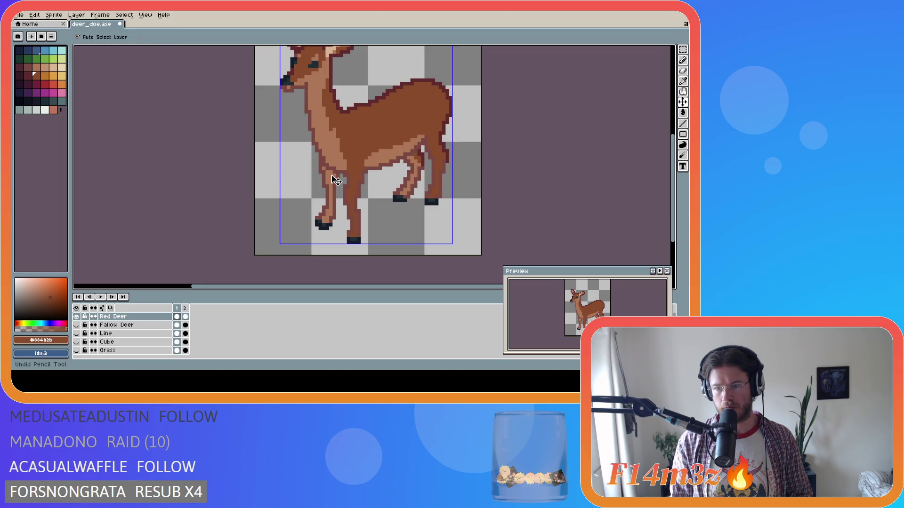
pyautogui.press('b')
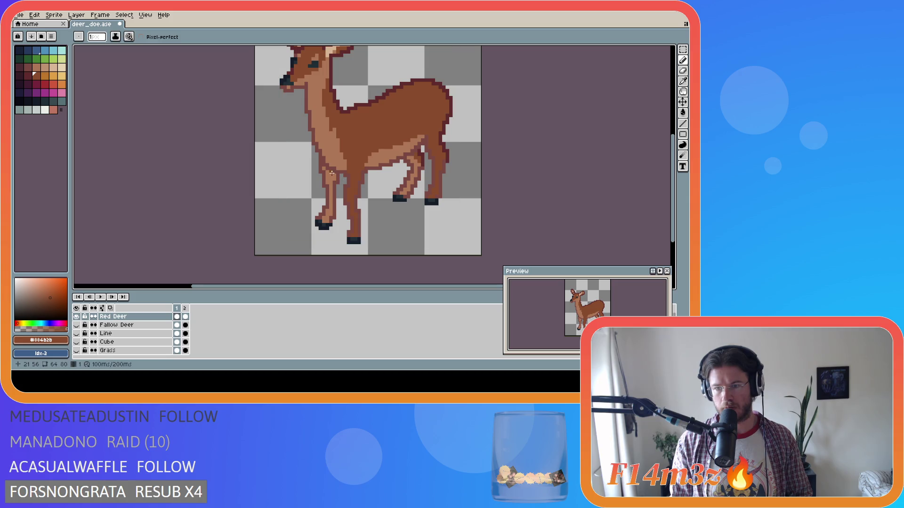
pyautogui.press('v')
pyautogui.press('b')
pyautogui.press('v')
pyautogui.press('b')
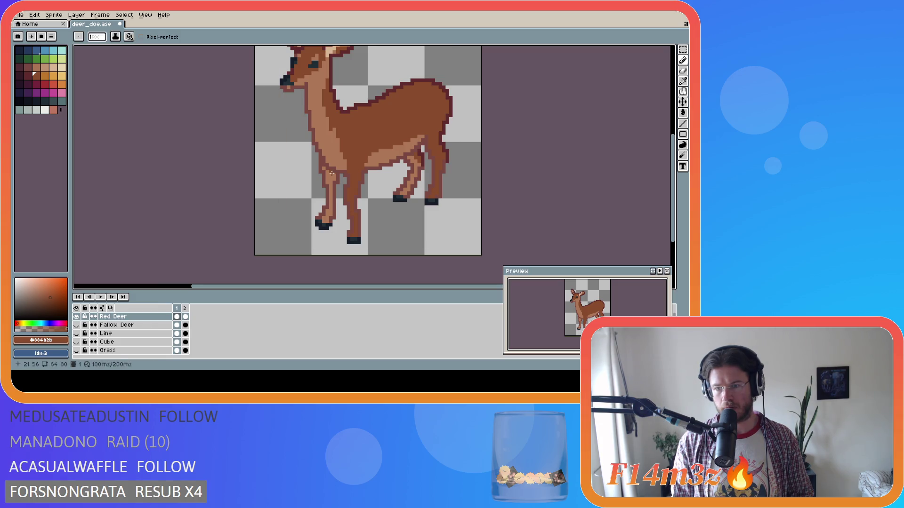
pyautogui.press('v')
pyautogui.press('b')
pyautogui.press('v')
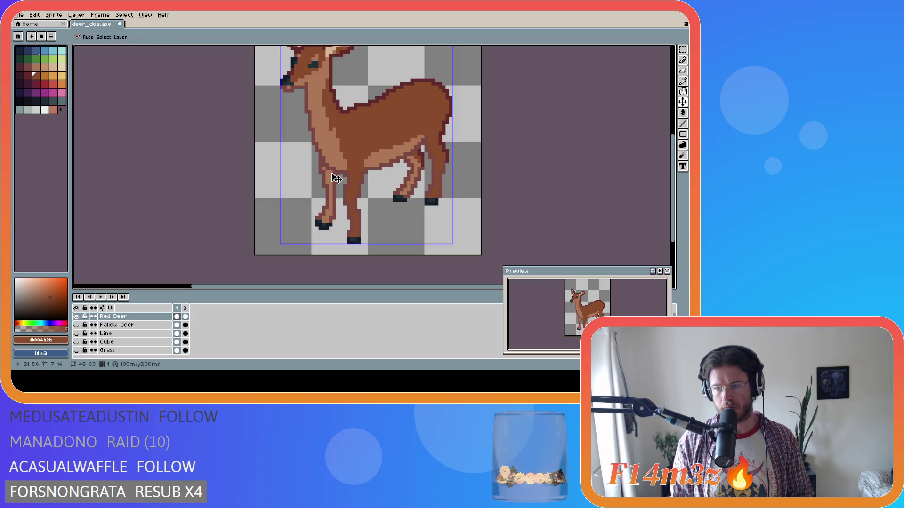
pyautogui.press('b')
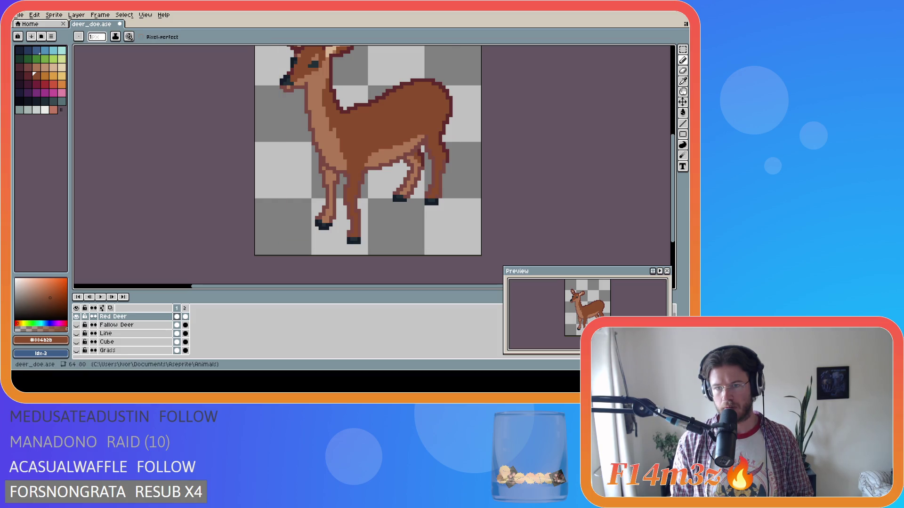
pyautogui.hotkey('ctrl', 's')
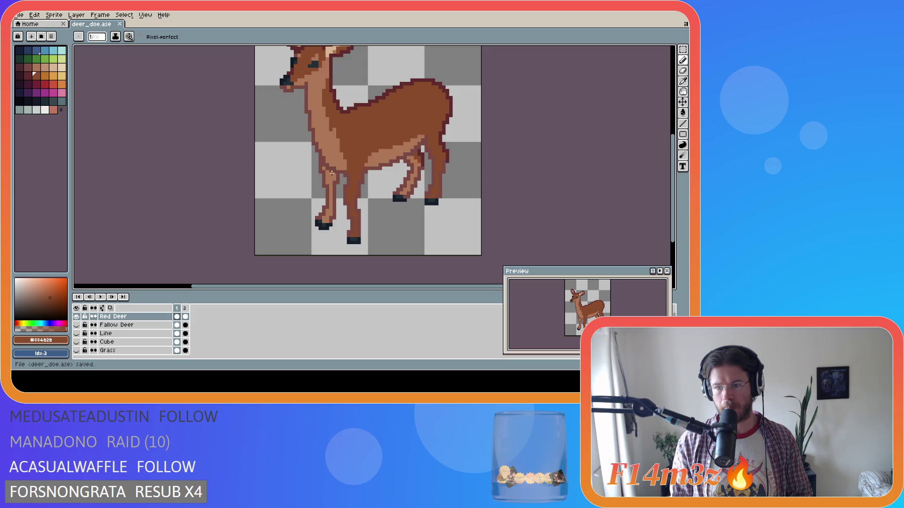
# Fill the rear hind leg and front leg darker, then undo both fills.
pyautogui.press('g')
pyautogui.click(416, 172)
pyautogui.click(329, 184)
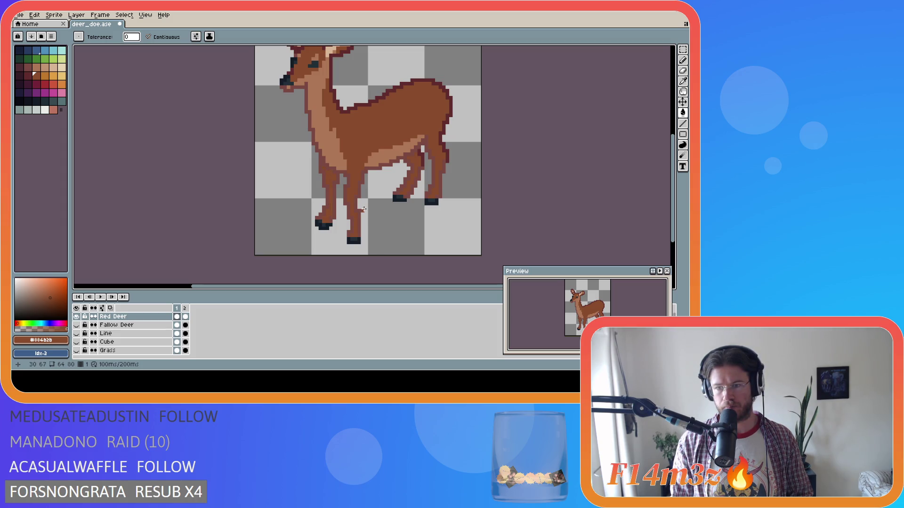
pyautogui.hotkey('ctrl', 'z')
pyautogui.hotkey('ctrl', 'z')
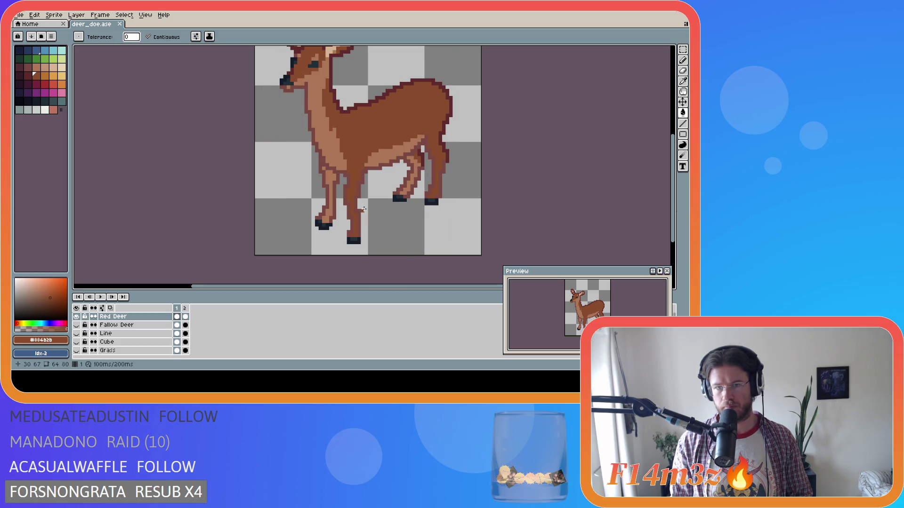
# Pick the outline colour #602c2c and darken the back leg strip.
pyautogui.press('i')
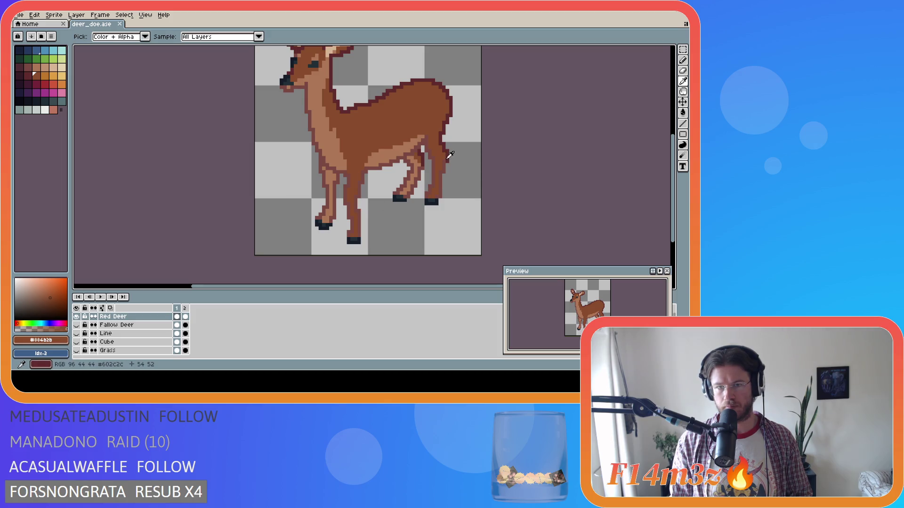
pyautogui.keyDown('alt'); pyautogui.click(450, 152); pyautogui.keyUp('alt')
pyautogui.click(444, 165)
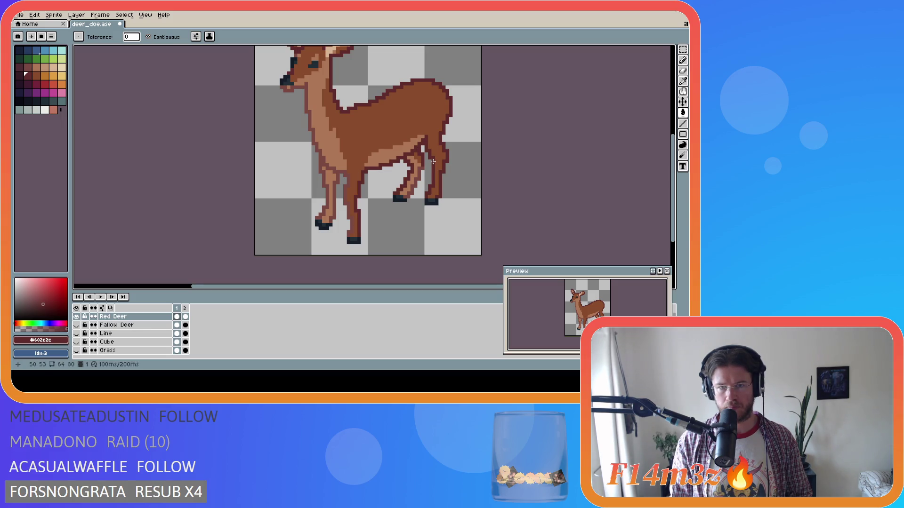
pyautogui.hotkey('ctrl', 'z')
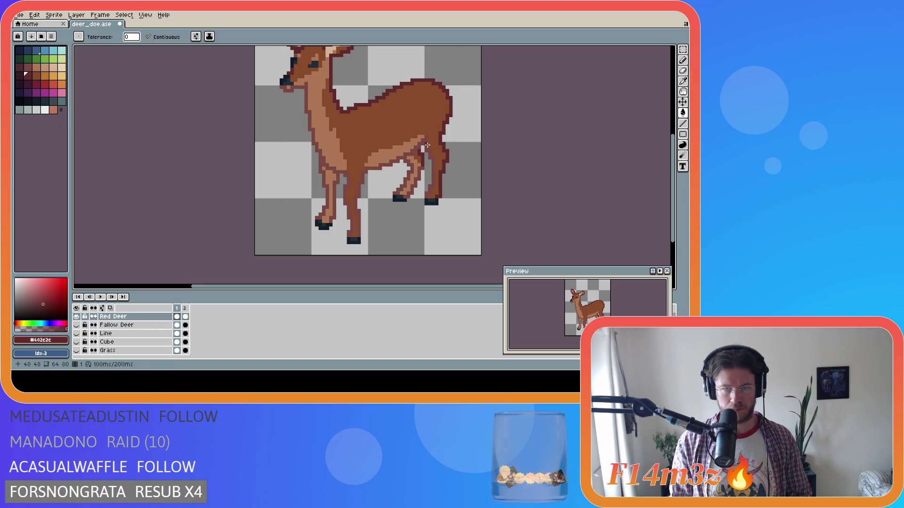
pyautogui.press('b')
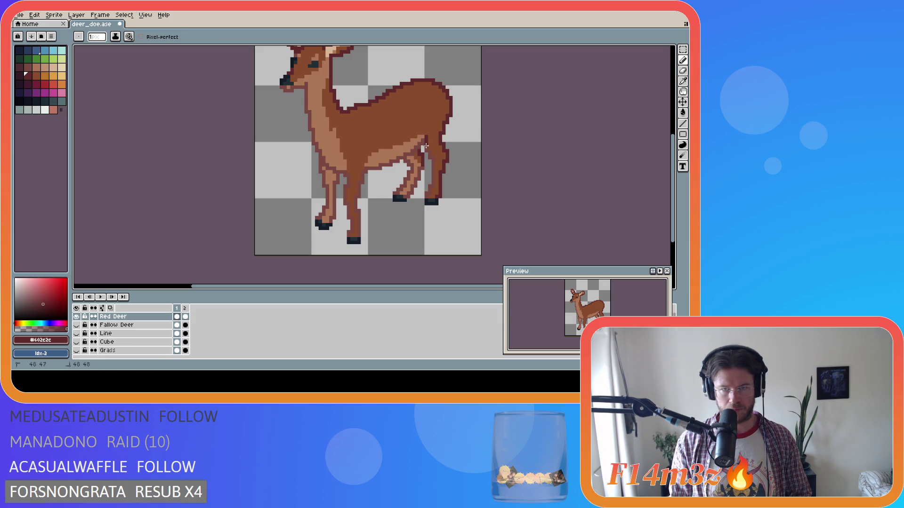
pyautogui.press('g')
pyautogui.click(428, 170)
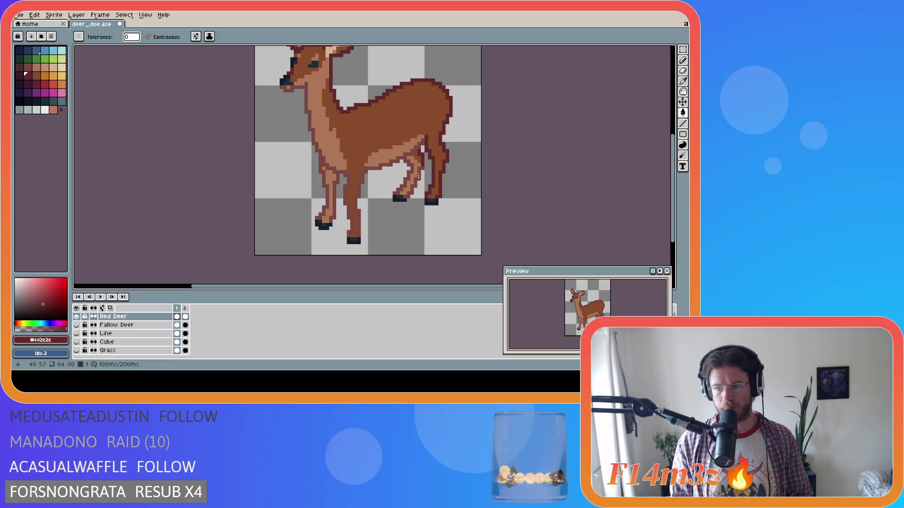
# Darken the front leg strips and fill the light leg strips with body brown #884b2b.
pyautogui.press('i')
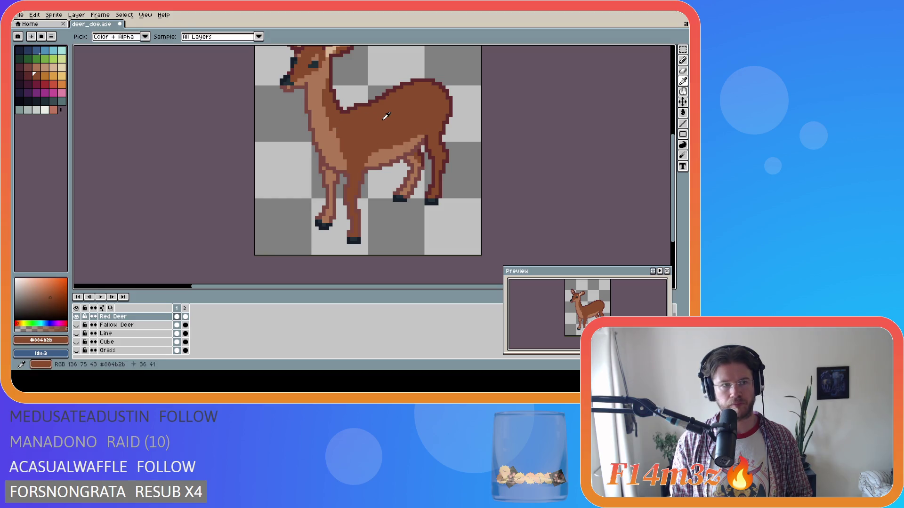
pyautogui.press('g')
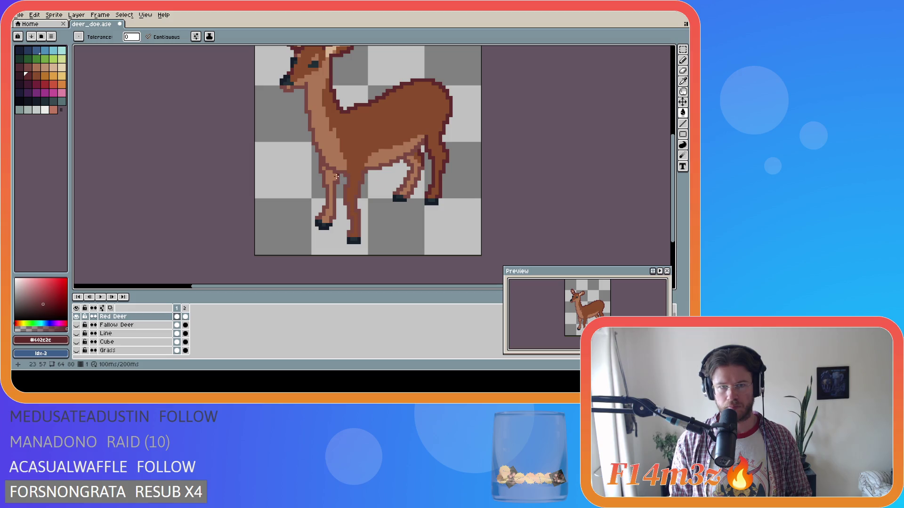
pyautogui.press('i')
pyautogui.press('g')
pyautogui.press('i')
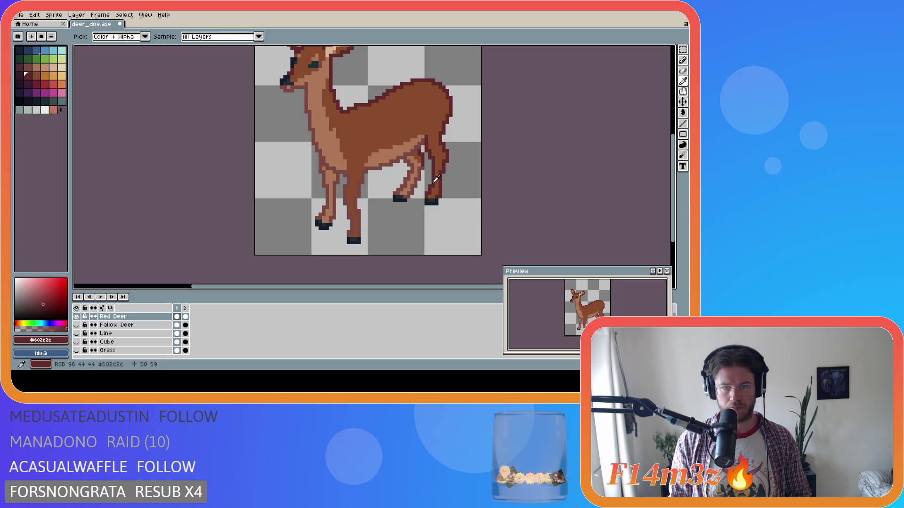
pyautogui.press('b')
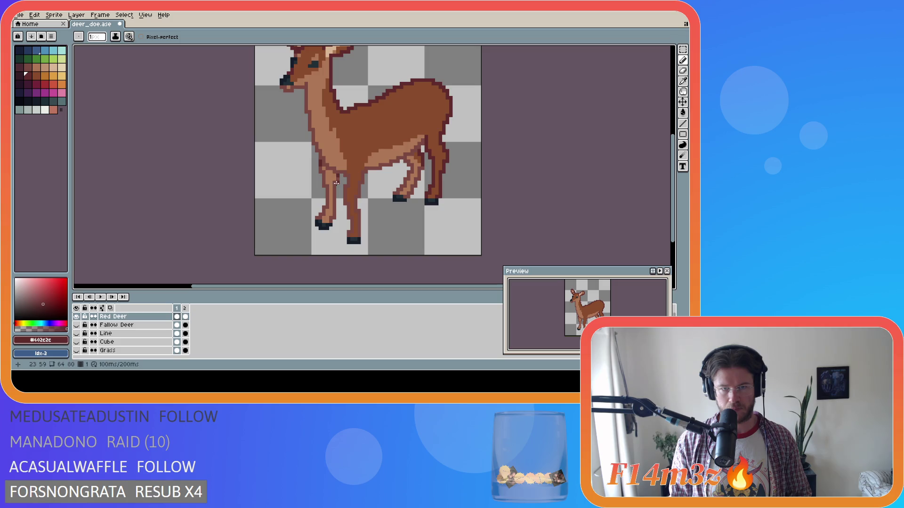
pyautogui.press('g')
pyautogui.click(338, 182)
pyautogui.click(323, 183)
pyautogui.keyDown('alt'); pyautogui.click(336, 182); pyautogui.keyUp('alt')
pyautogui.click(336, 182)
pyautogui.click(415, 175)
# Fill the inner hind leg with #602c2c and darken a small patch on the front leg.
pyautogui.press('alt')
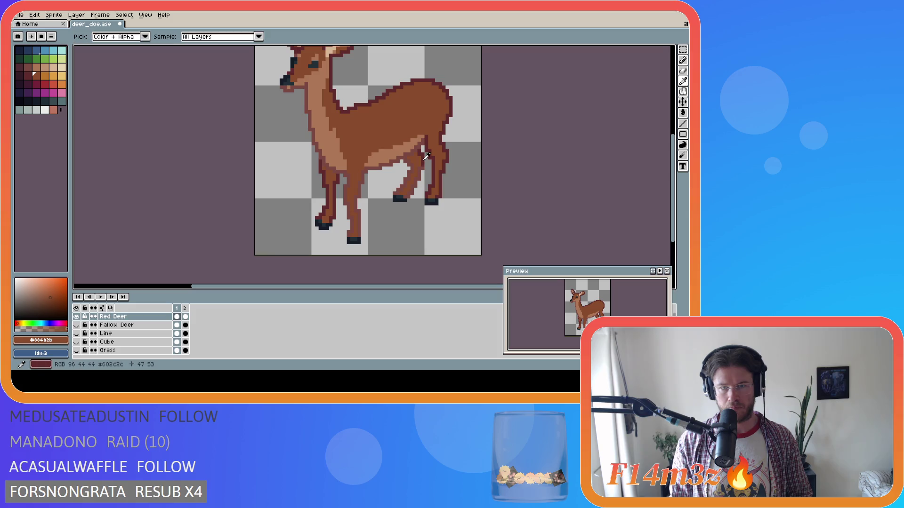
pyautogui.keyDown('alt'); pyautogui.click(426, 157); pyautogui.keyUp('alt')
pyautogui.press('b')
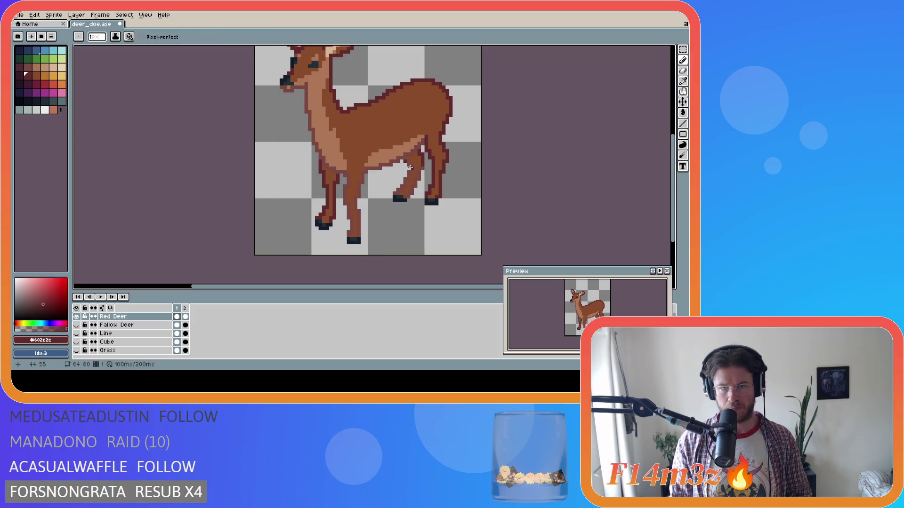
pyautogui.press('alt')
pyautogui.press('g')
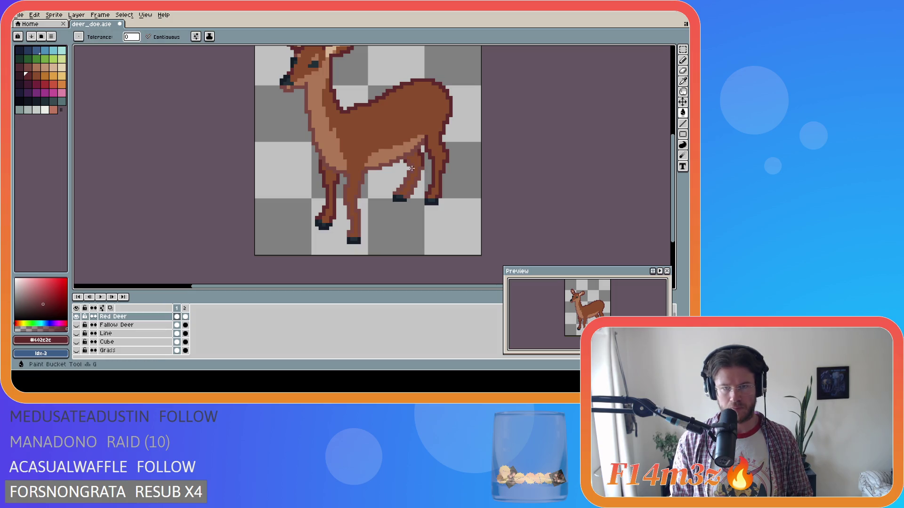
pyautogui.click(420, 171)
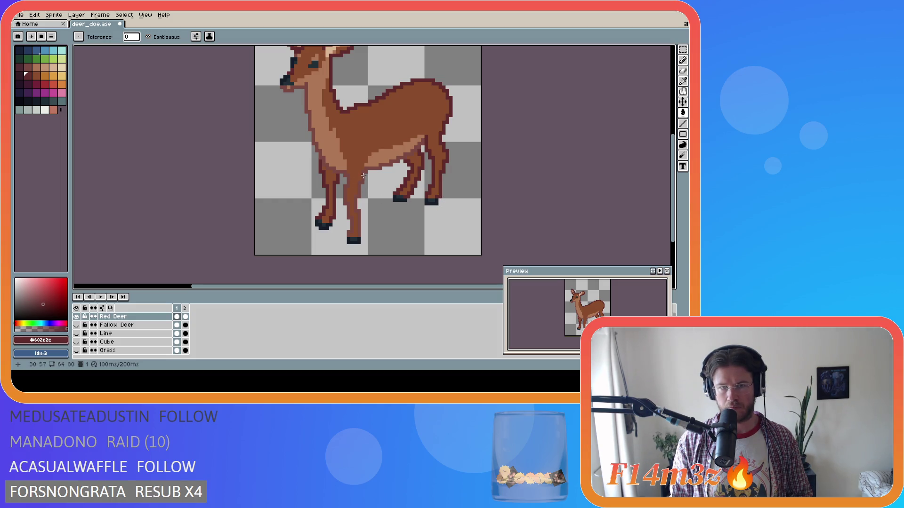
pyautogui.press('b')
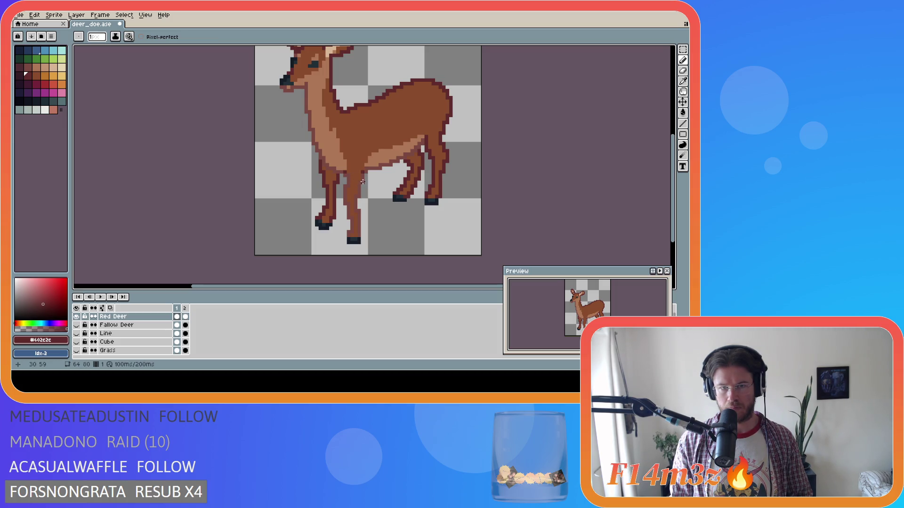
pyautogui.press('v')
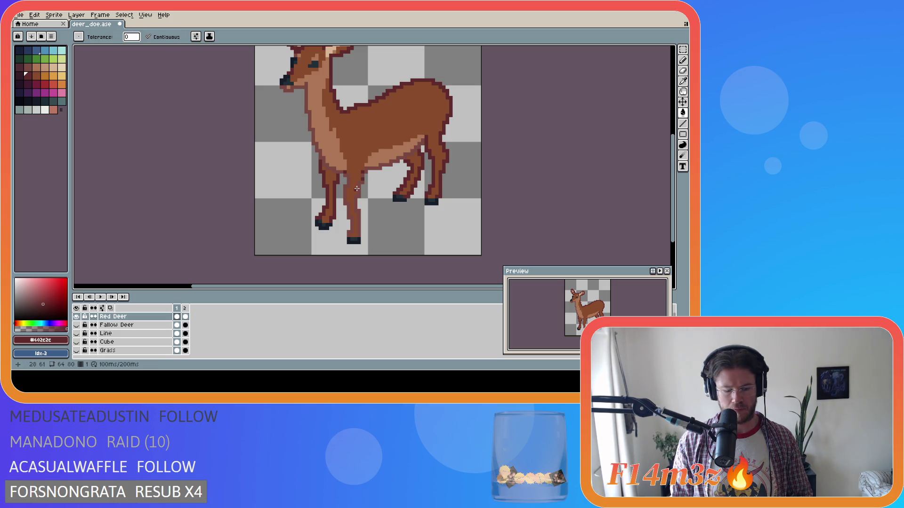
pyautogui.press('g')
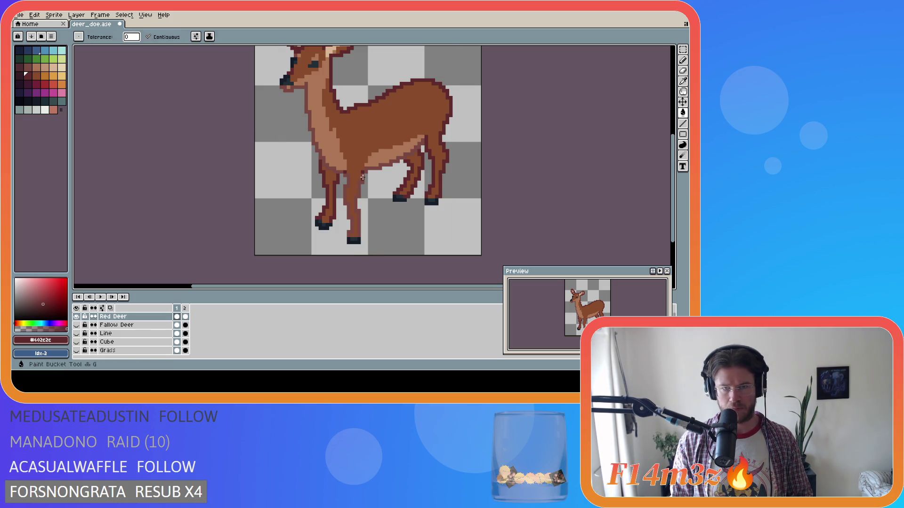
pyautogui.click(348, 188)
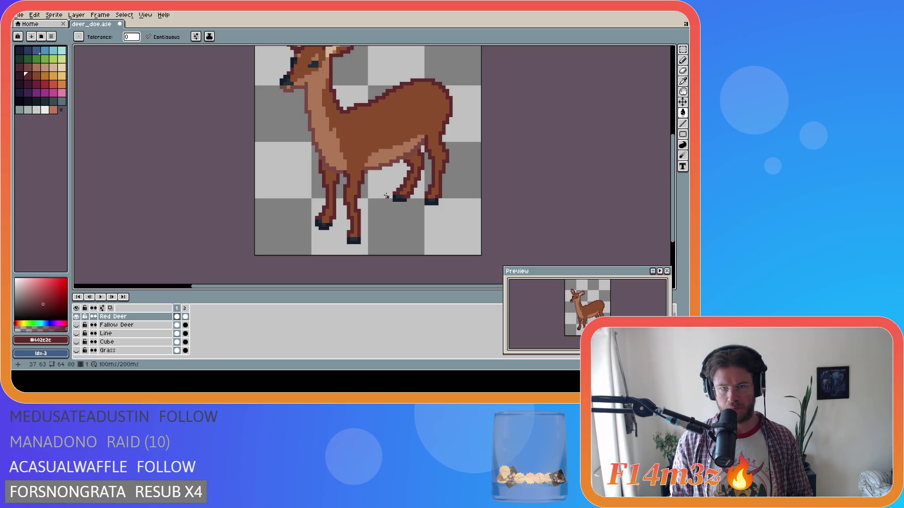
# Sample muted brown #7a4841, undo then redo the last leg fill, and save deer_doe.ase.
pyautogui.press('b')
pyautogui.keyDown('alt'); pyautogui.click(343, 173); pyautogui.keyUp('alt')
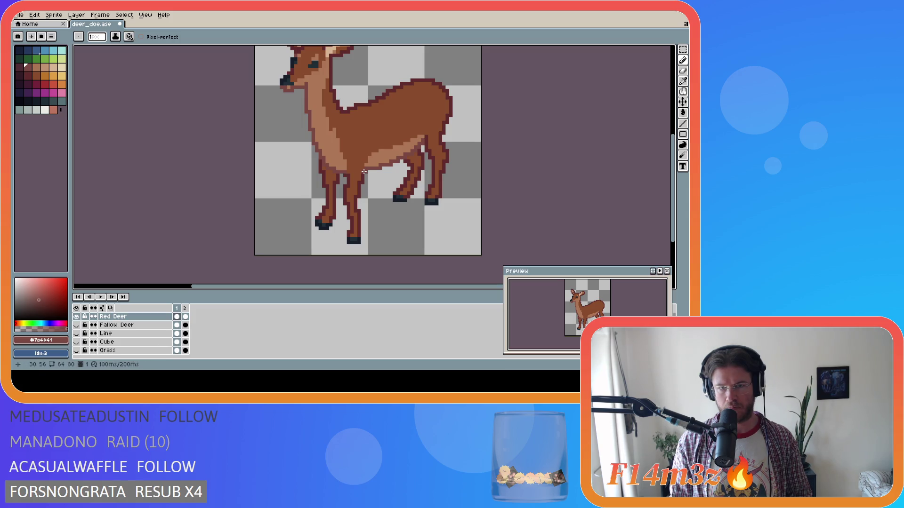
pyautogui.hotkey('ctrl', 'z')
pyautogui.hotkey('ctrl', 'z')
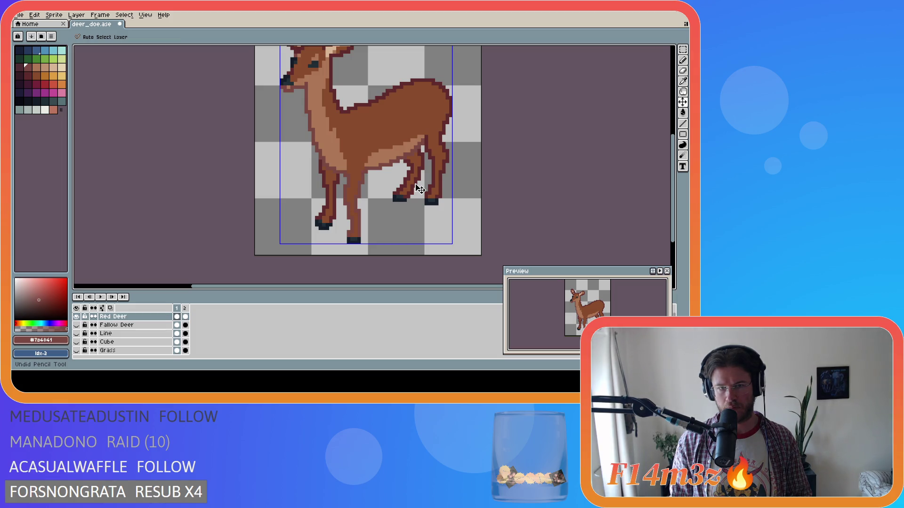
pyautogui.hotkey('ctrl', 'y')
pyautogui.hotkey('ctrl', 'y')
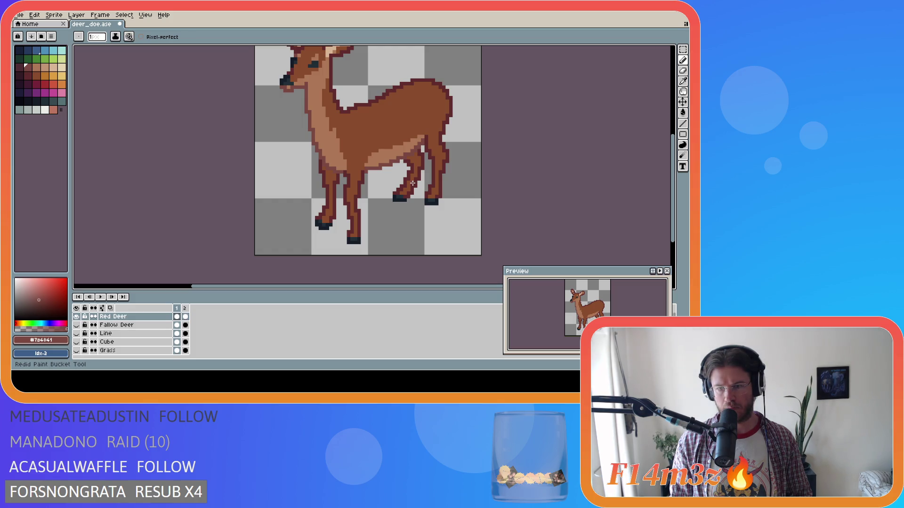
pyautogui.press('alt')
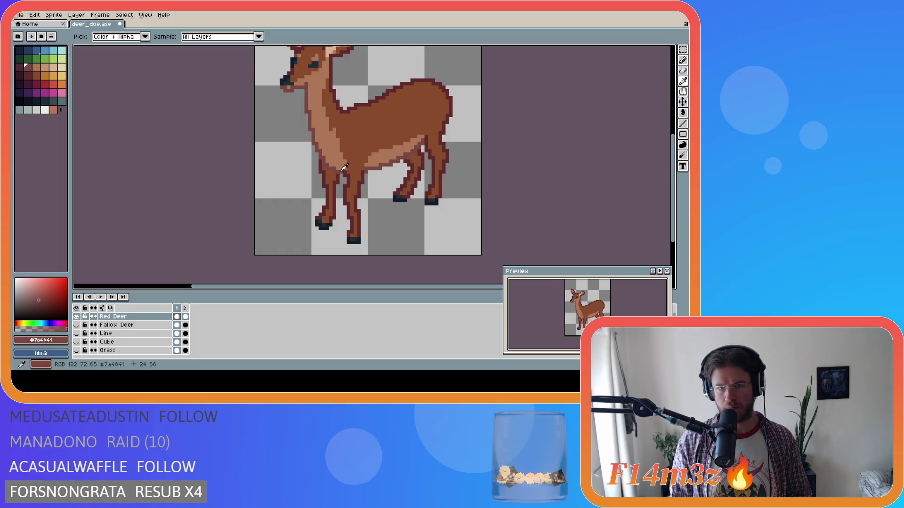
pyautogui.press('ctrl')
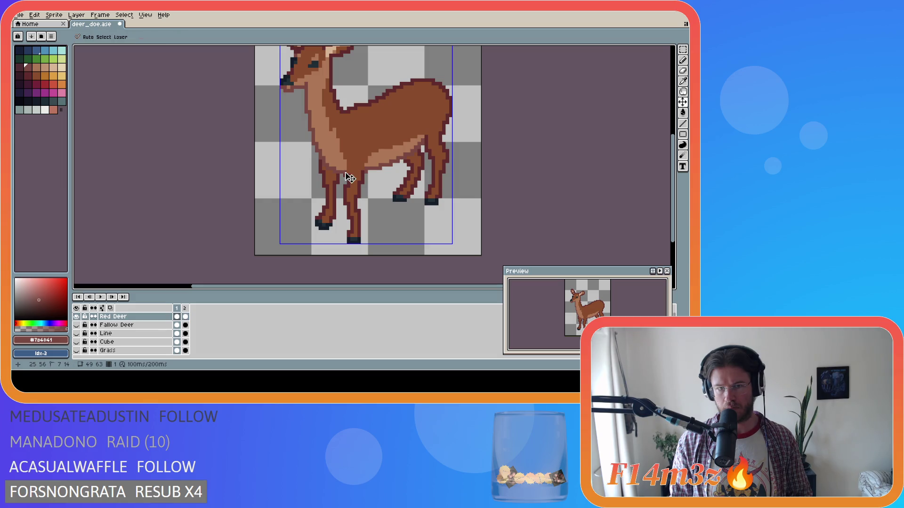
pyautogui.press('ctrl')
pyautogui.hotkey('ctrl', 's')
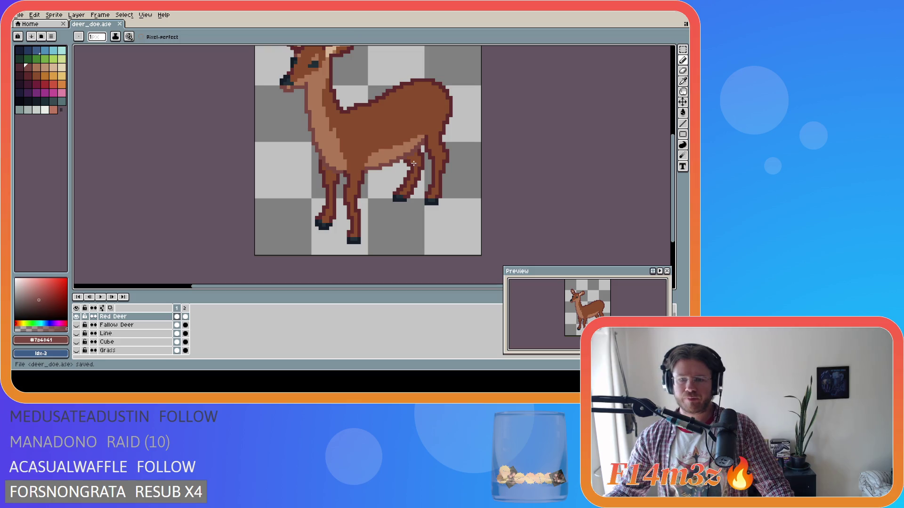
# Zoom in and out to look over the whole Red Deer doe sprite.
pyautogui.scroll(1, 414, 163)
pyautogui.scroll(-3, 413, 163)
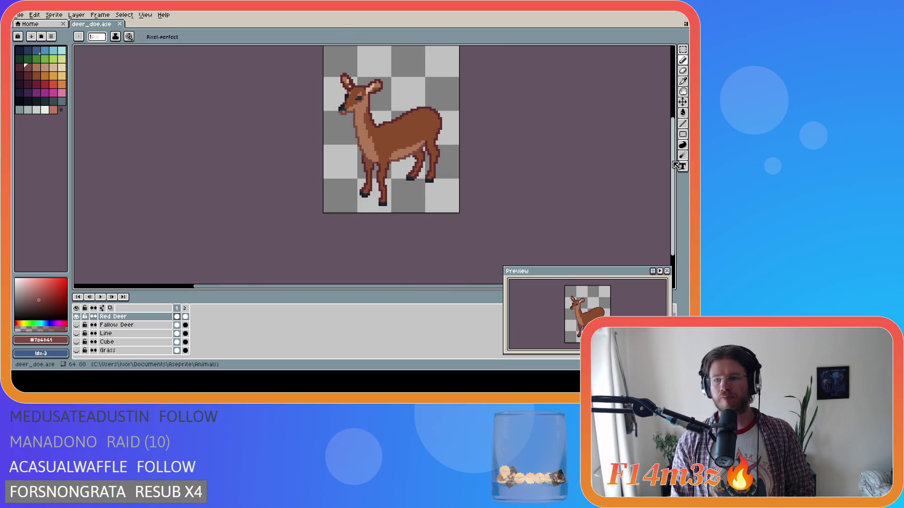
pyautogui.scroll(1, 645, 142)
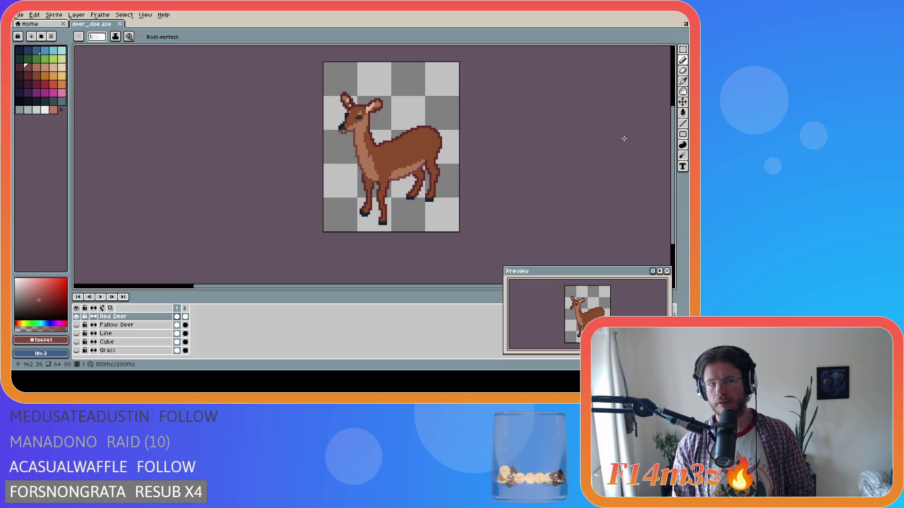
pyautogui.scroll(2, 399, 136)
# Sample the near-black colour, fill the deer's nose with it, and save.
pyautogui.click(38, 102)
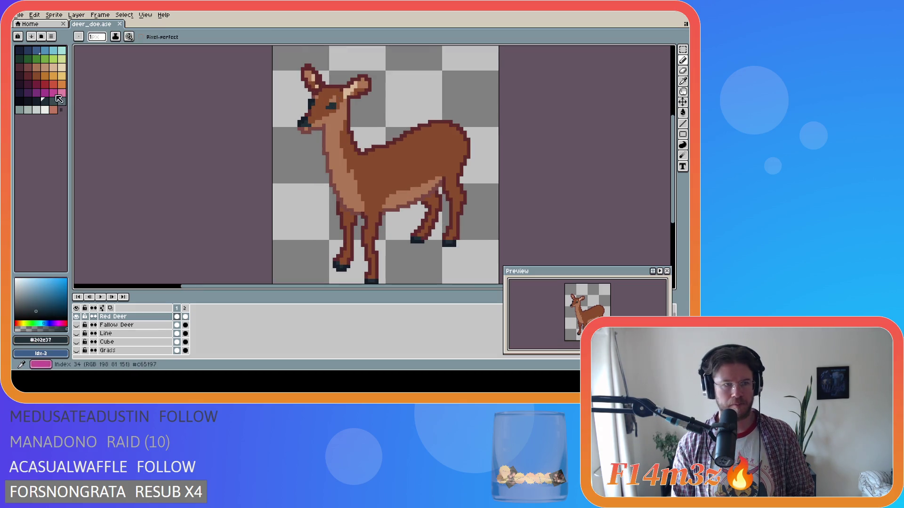
pyautogui.press('g')
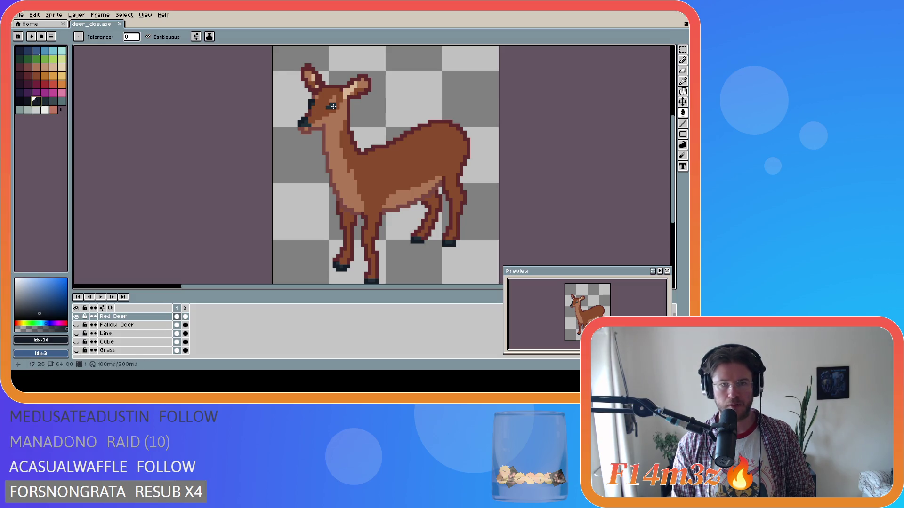
pyautogui.press('i')
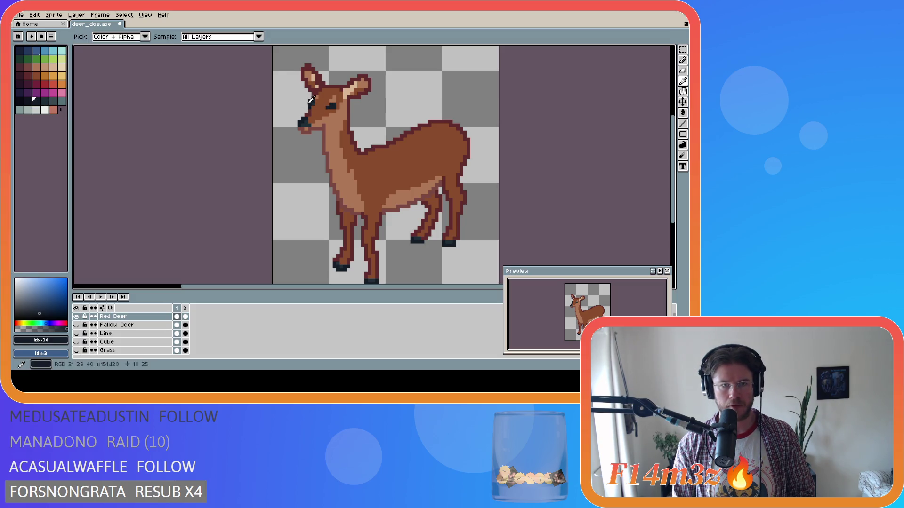
pyautogui.click(313, 100)
pyautogui.press('g')
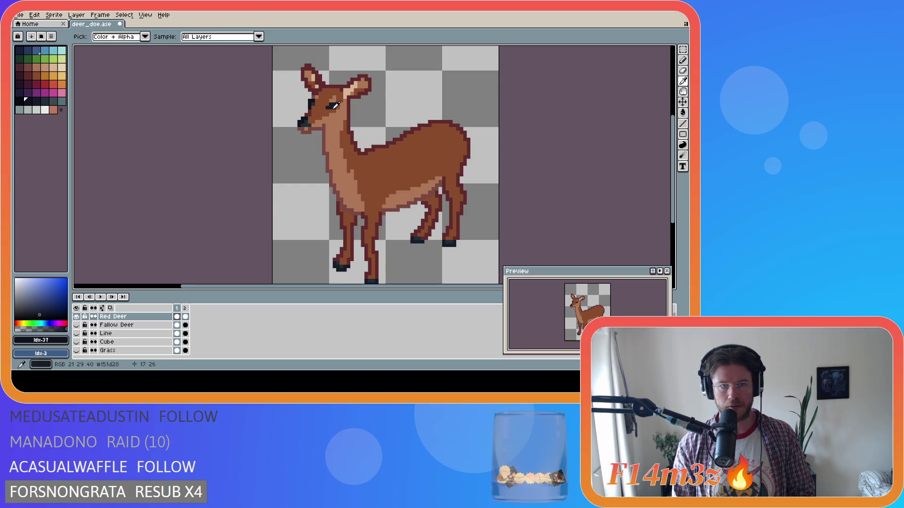
pyautogui.keyDown('alt'); pyautogui.click(303, 123); pyautogui.keyUp('alt')
pyautogui.click(305, 124)
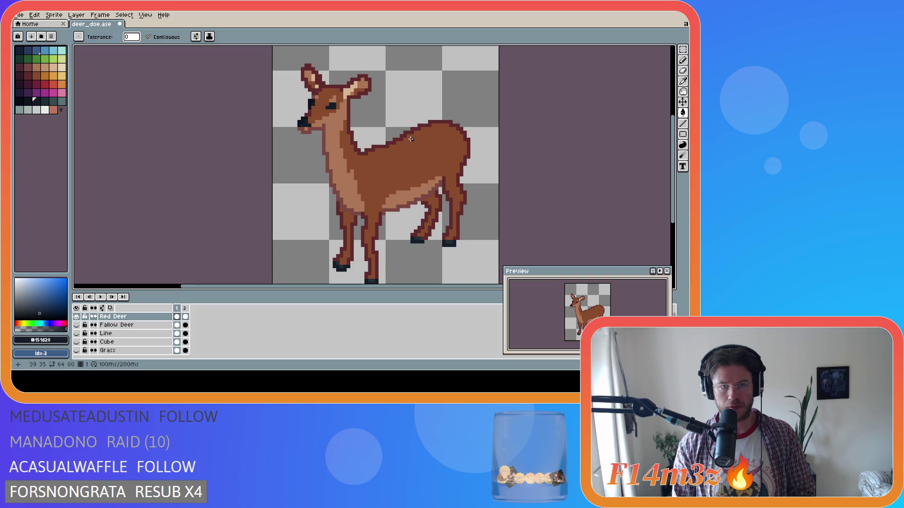
pyautogui.hotkey('ctrl', 's')
# Fill the front hoof and the lighter tops of the other hooves near-black, then save.
pyautogui.moveTo(672, 167); pyautogui.dragTo(672, 191)
pyautogui.keyDown('alt'); pyautogui.click(302, 71); pyautogui.keyUp('alt')
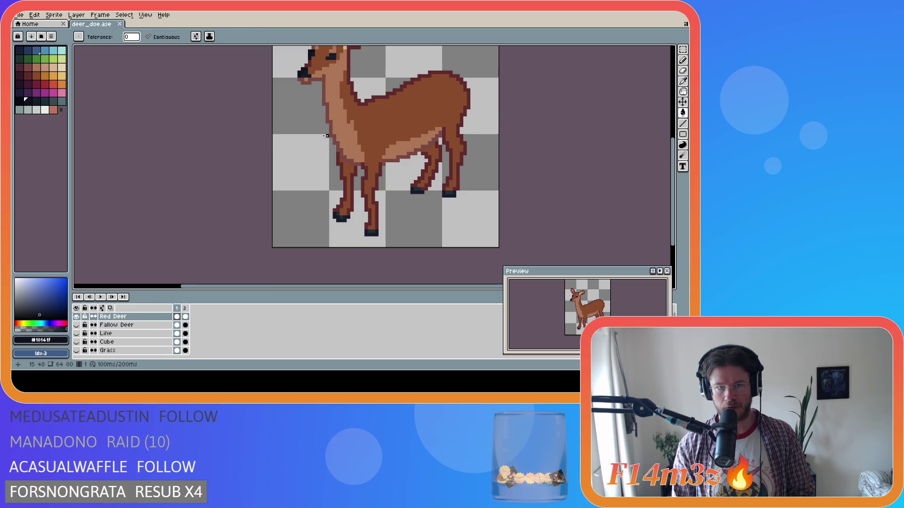
pyautogui.scroll(1, 352, 210)
pyautogui.click(329, 222)
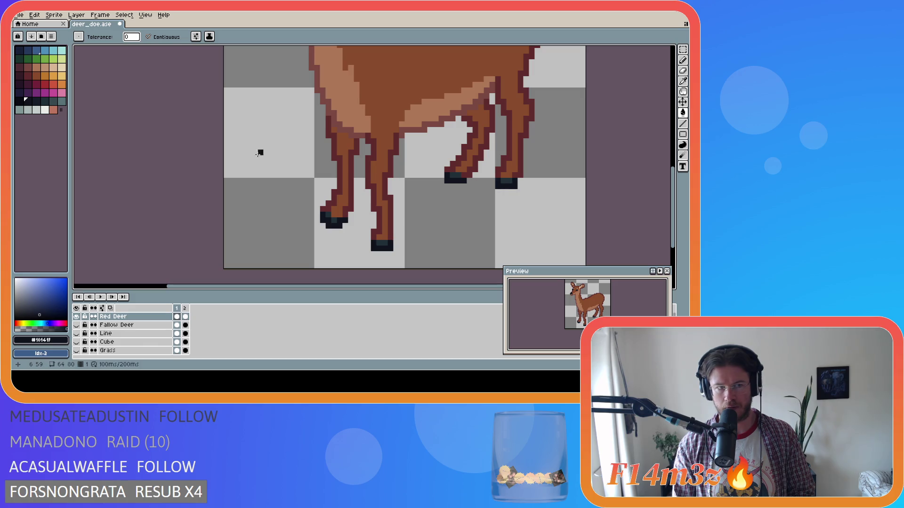
pyautogui.click(36, 101)
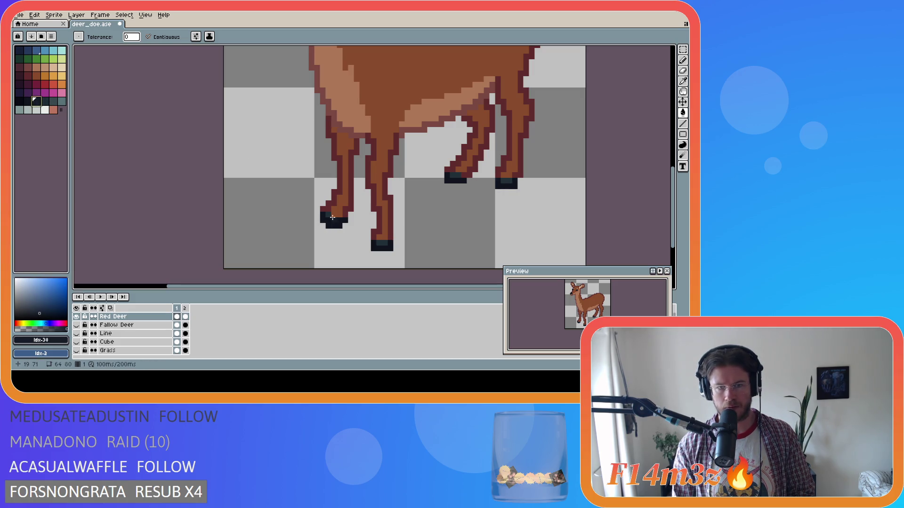
pyautogui.click(384, 245)
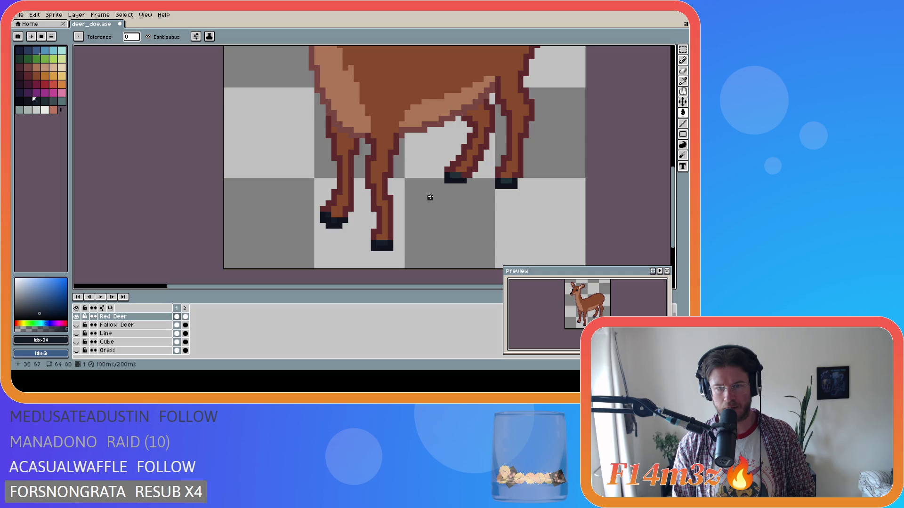
pyautogui.click(509, 182)
pyautogui.hotkey('ctrl', 's')
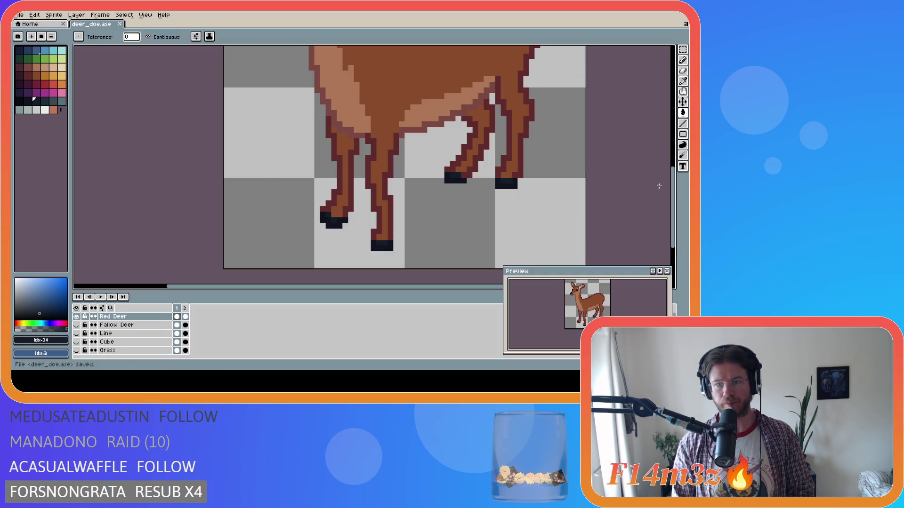
pyautogui.scroll(-4, 515, 226)
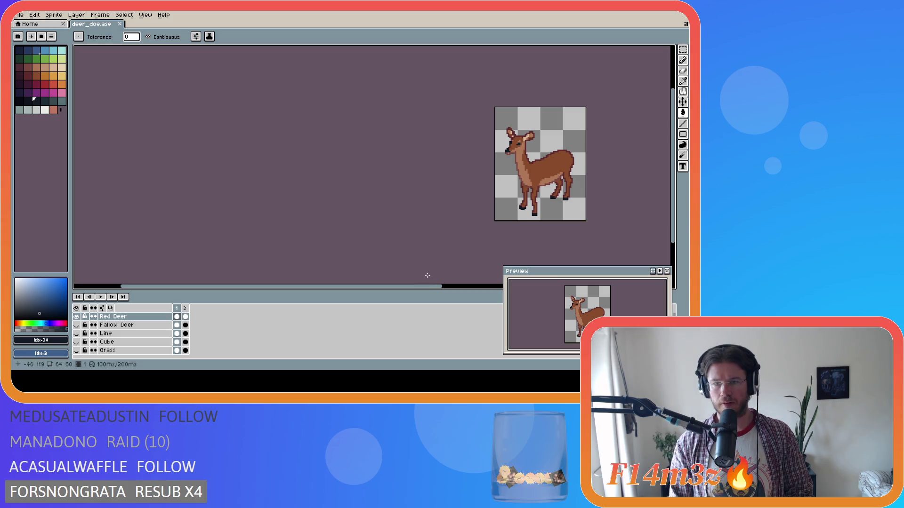
# Show the Fallow Deer layer and hide the Red Deer layer.
pyautogui.moveTo(391, 292); pyautogui.dragTo(451, 292)
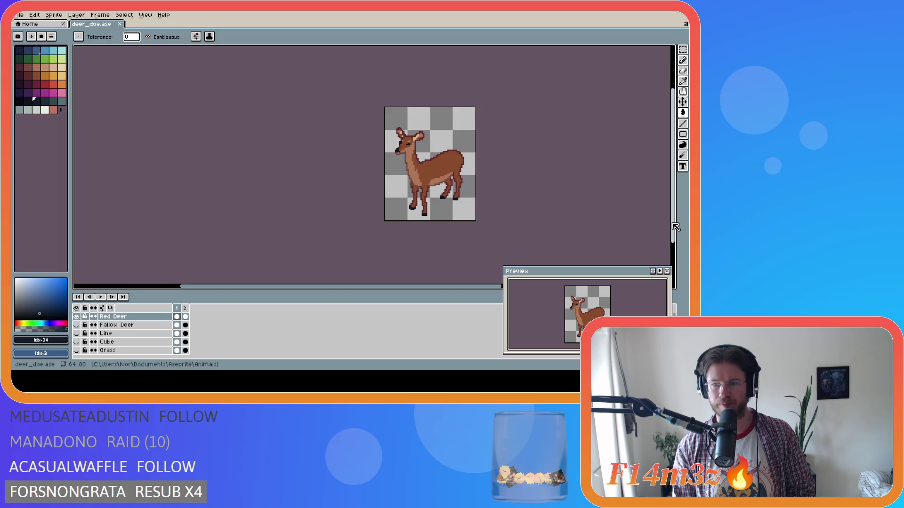
pyautogui.moveTo(672, 165); pyautogui.dragTo(672, 153)
pyautogui.moveTo(437, 287)
pyautogui.mouseDown()
pyautogui.moveTo(472, 292)
pyautogui.moveTo(455, 292)
pyautogui.mouseUp()
pyautogui.scroll(-1, 426, 252)
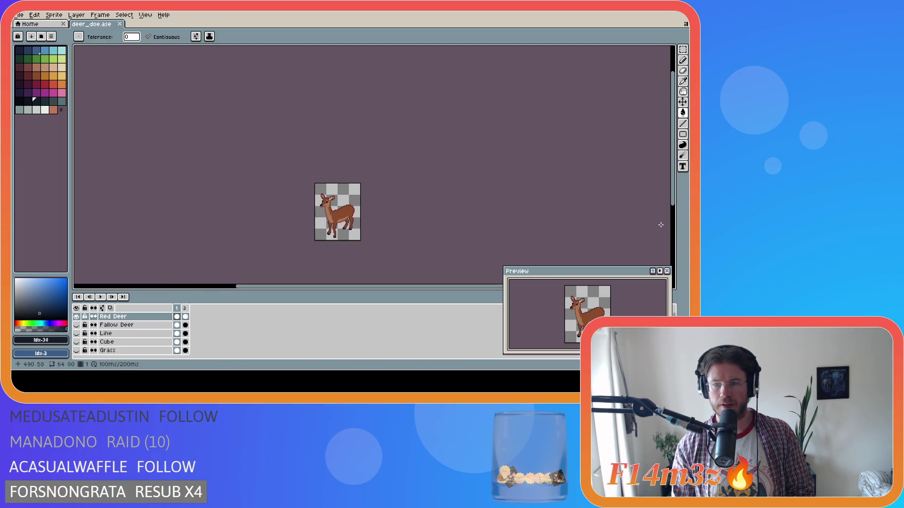
pyautogui.moveTo(673, 206); pyautogui.dragTo(674, 222)
pyautogui.click(77, 324)
pyautogui.click(77, 316)
# Toggle Red Deer's visibility repeatedly to compare, leaving it shown above Fallow Deer.
pyautogui.click(77, 317)
pyautogui.click(77, 316)
pyautogui.click(77, 317)
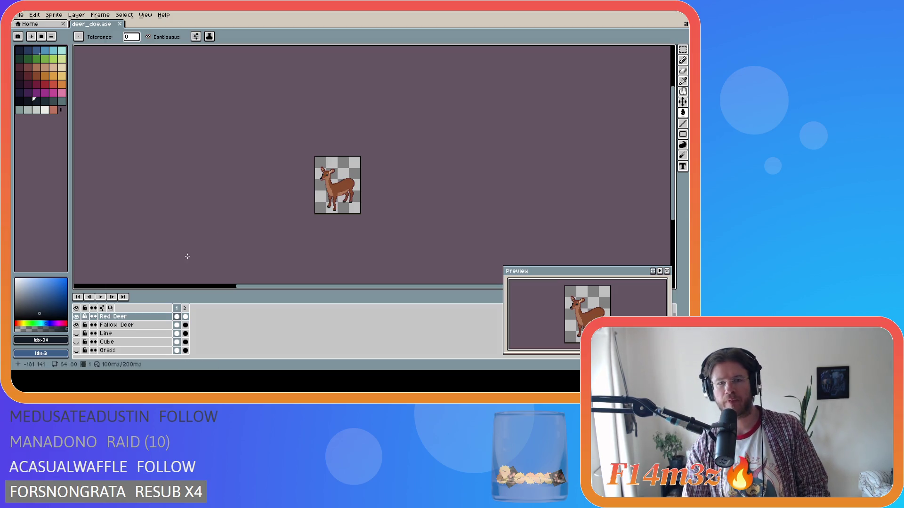
pyautogui.click(77, 317)
pyautogui.click(76, 317)
pyautogui.click(77, 317)
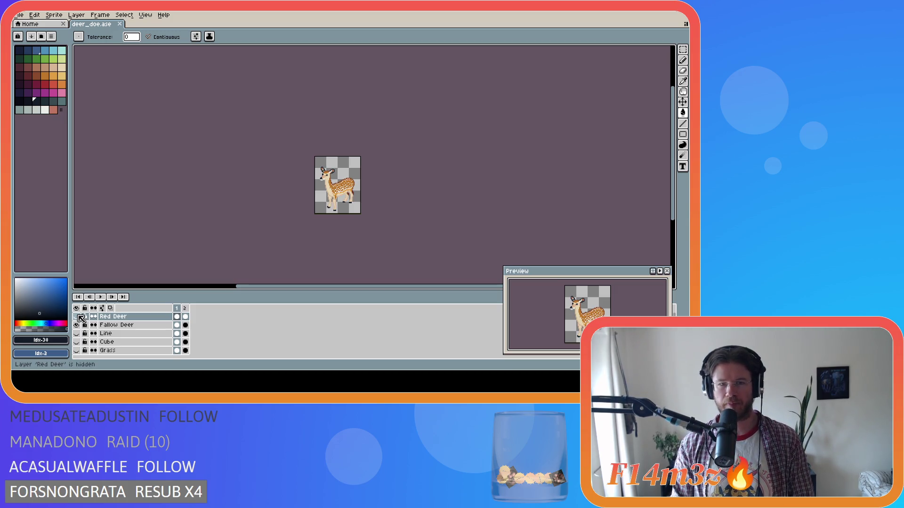
pyautogui.click(77, 317)
pyautogui.click(77, 317)
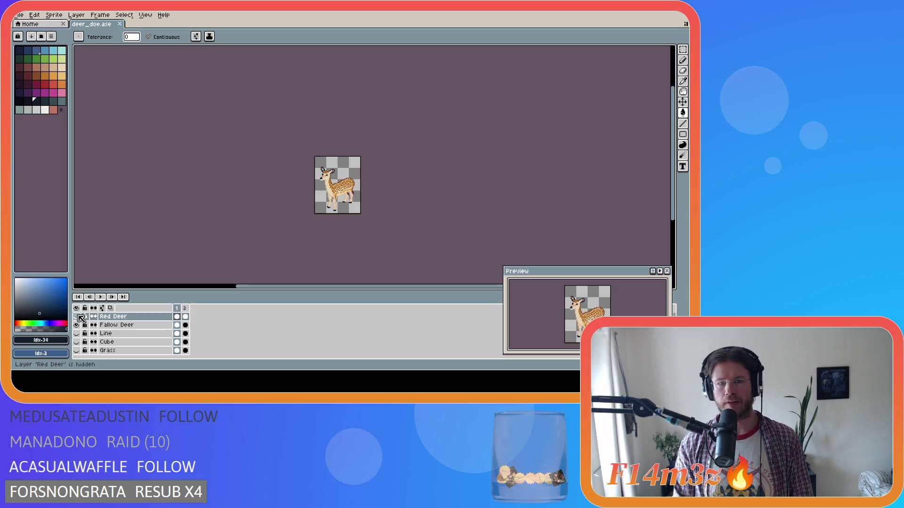
pyautogui.click(76, 317)
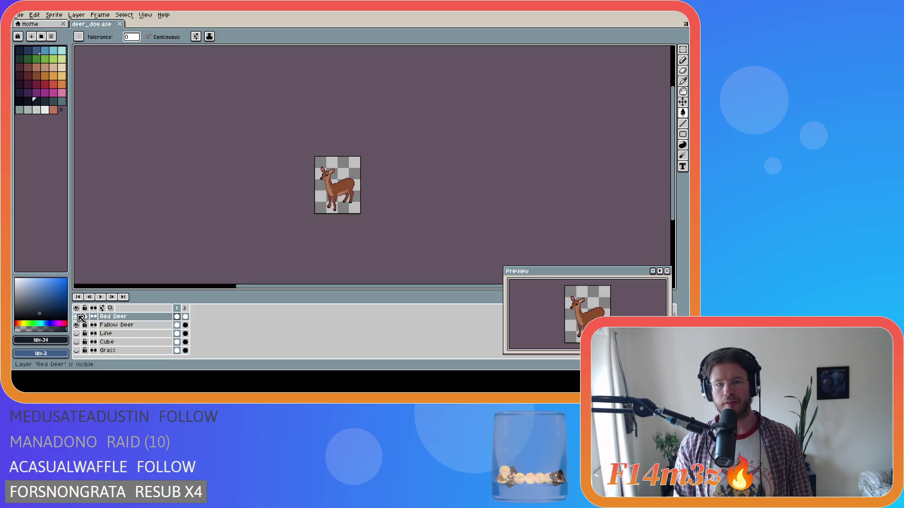